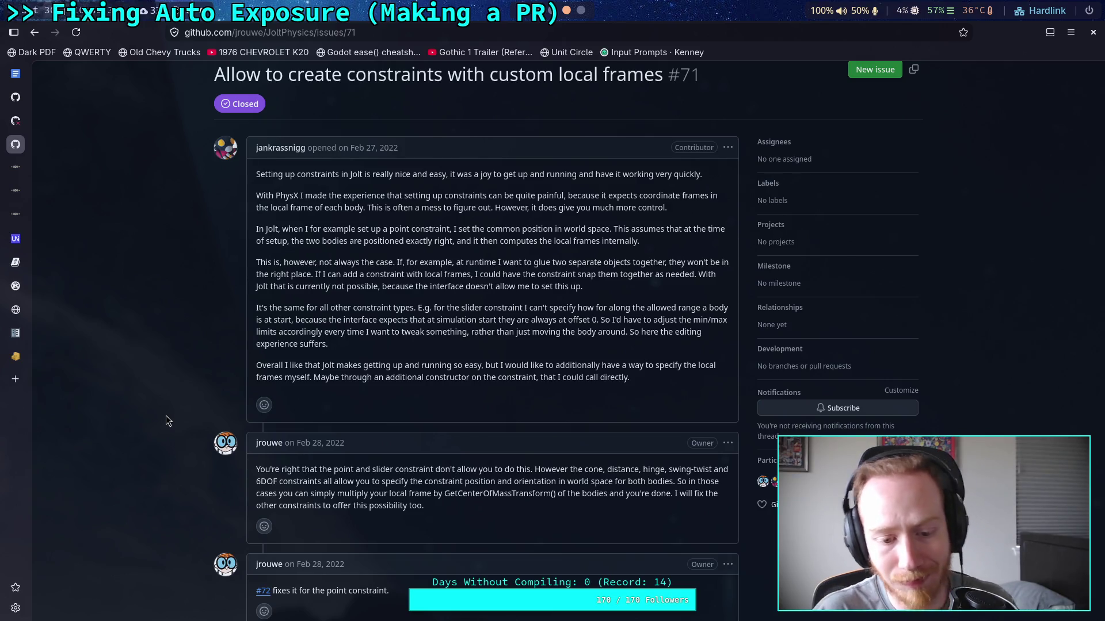
Read through issue #71's comments on custom local frames, then go back to the 'two body' results page 2
scroll(166, 417, "down", 3)
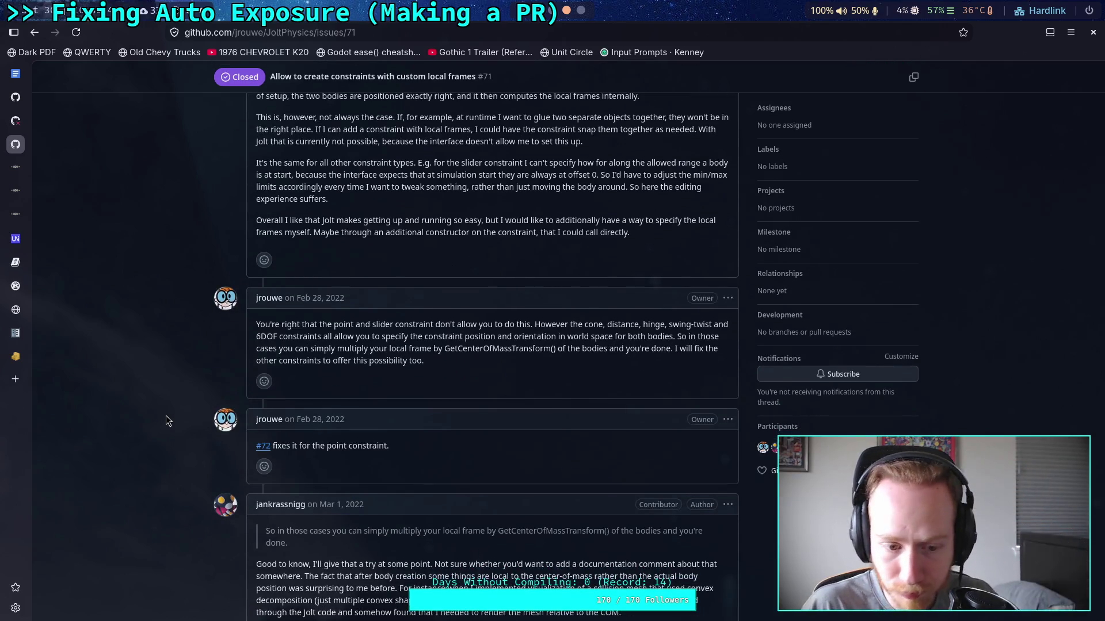
scroll(166, 415, "down", 7)
scroll(171, 400, "up", 5)
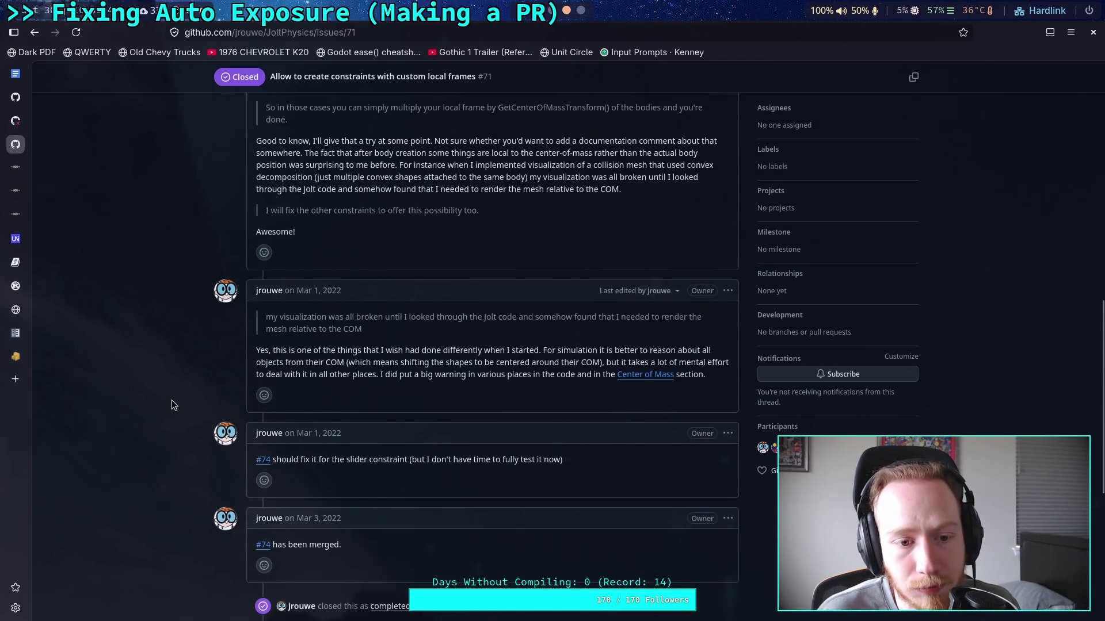
scroll(172, 401, "down", 9)
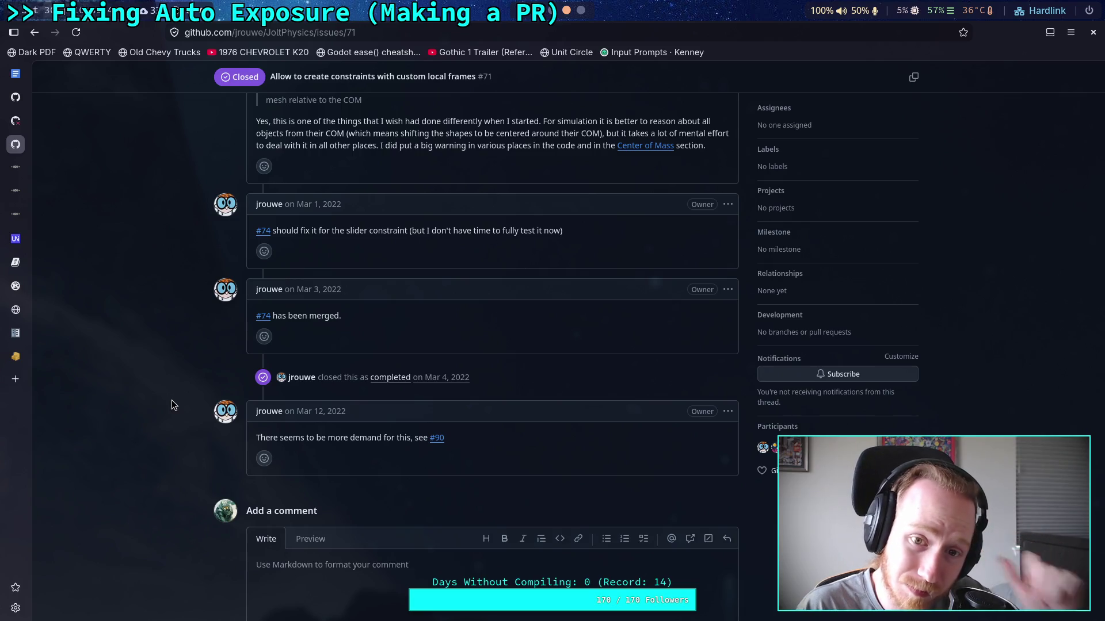
scroll(171, 399, "up", 5)
key("alt+Left")
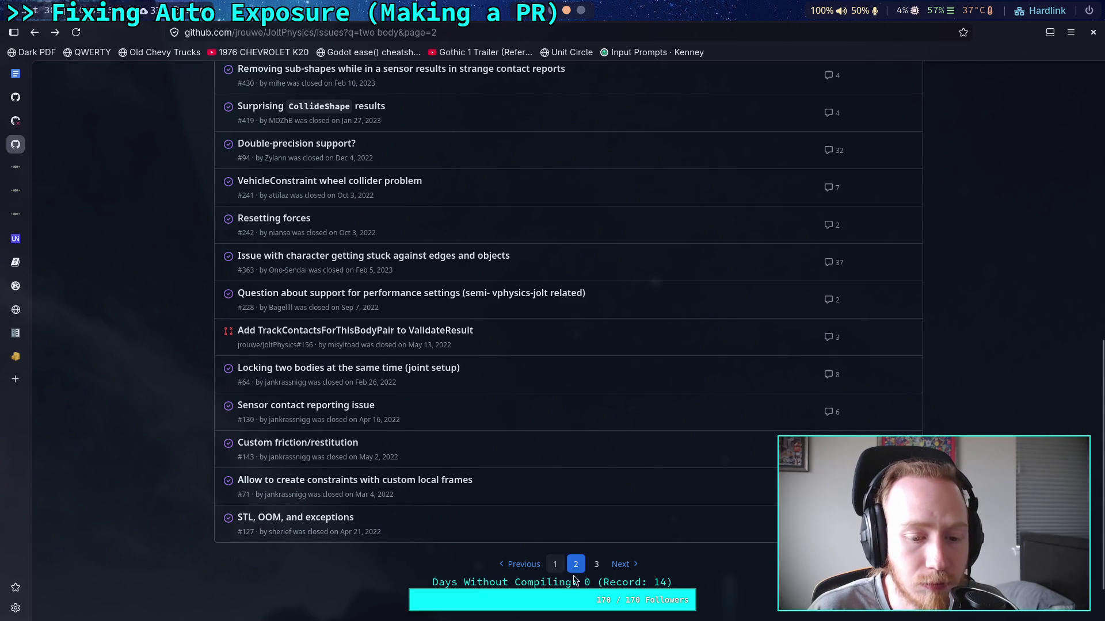
View page 3 of the 'two body' results, then clear the query so all issues are listed
left_click(595, 564)
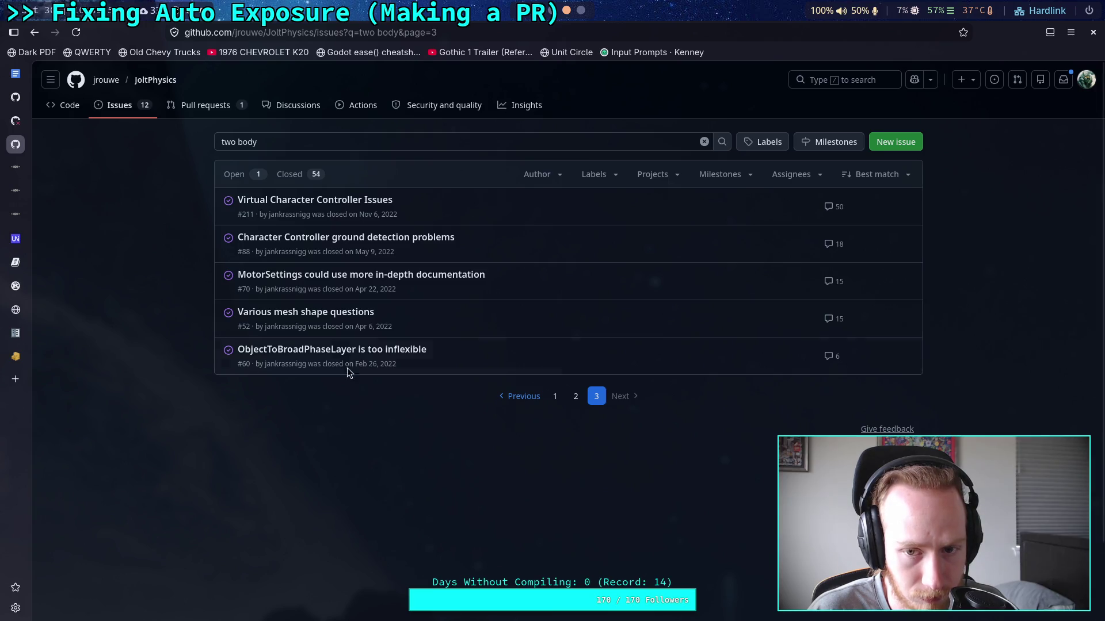
left_click_drag(261, 142, 157, 145)
key("BackSpace")
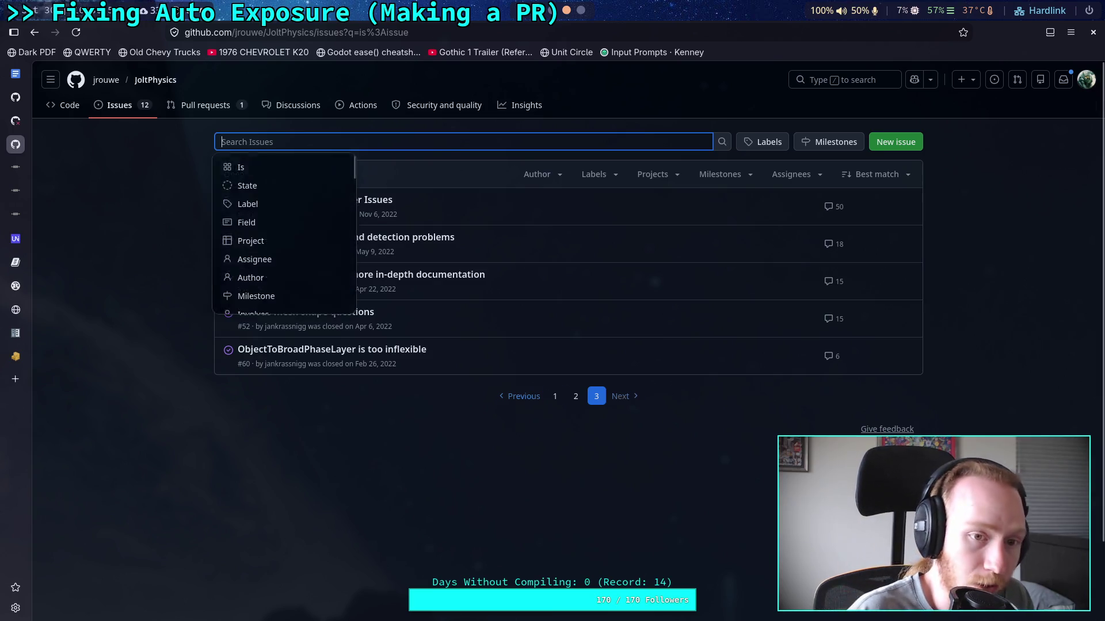
key("Return")
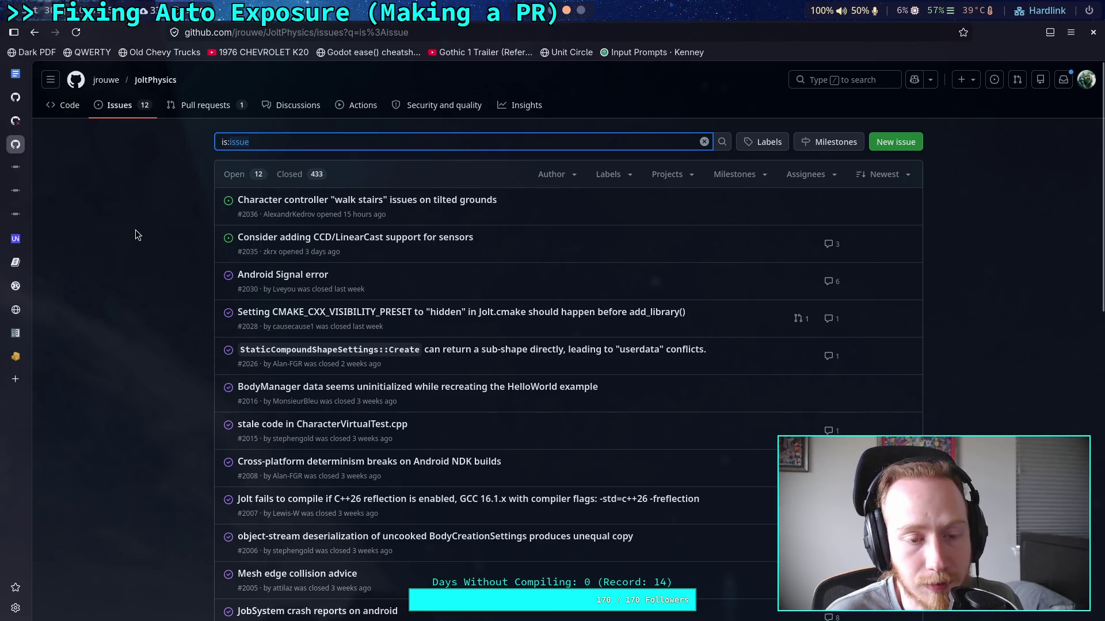
key("ctrl+a")
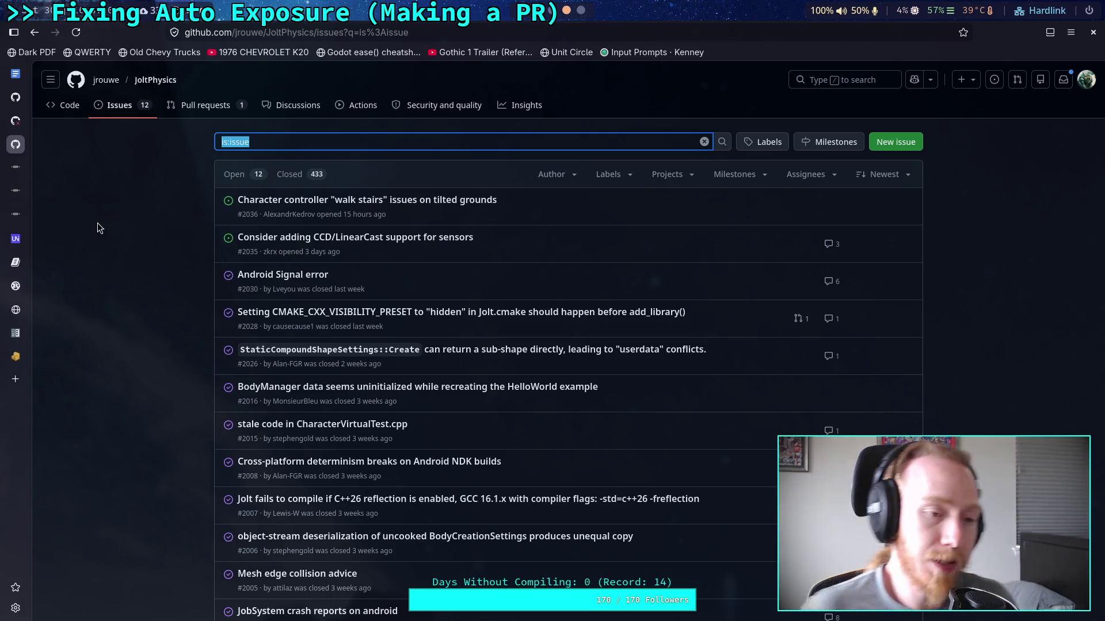
mouse_move(23, 118)
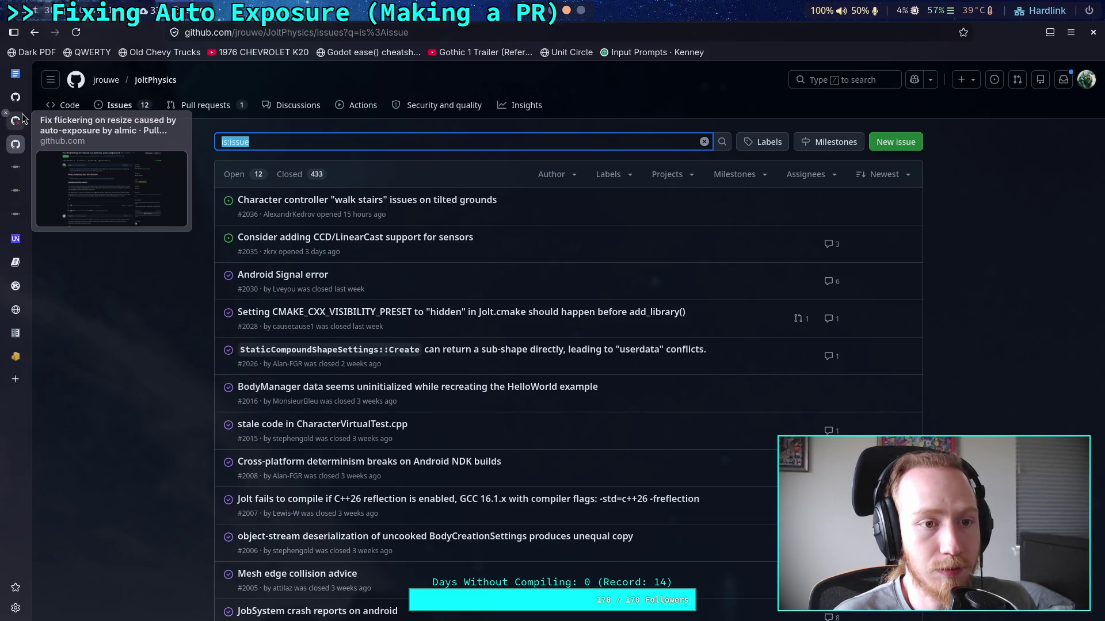
From the Godot auto-exposure pull request, open the Godot repository's Issues list in a new tab
left_click(23, 117)
scroll(92, 112, "up", 3)
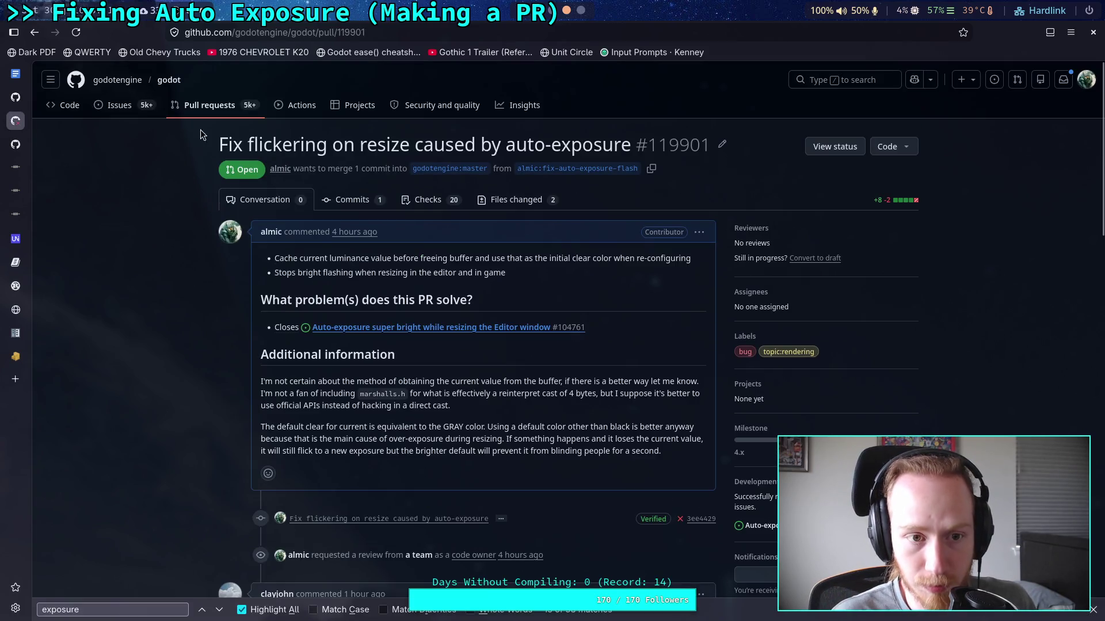
right_click(169, 84)
right_click(113, 106)
left_click(147, 114)
left_click(27, 144)
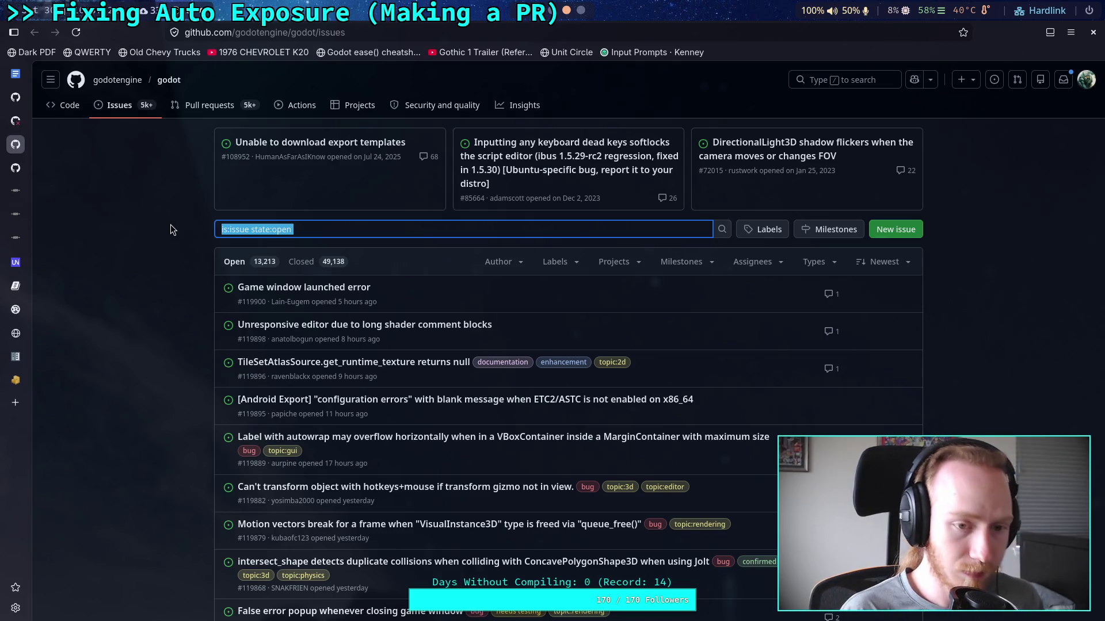
Search Godot issues for 'change joint position', then narrow the query to 'joint position'
type("change joi")
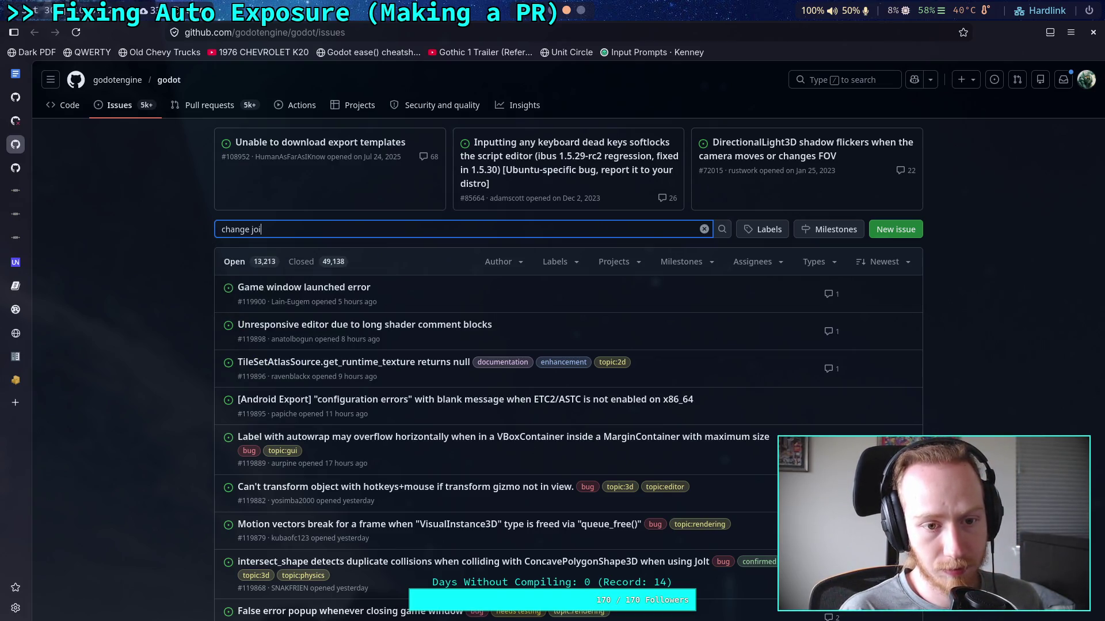
type("nt position")
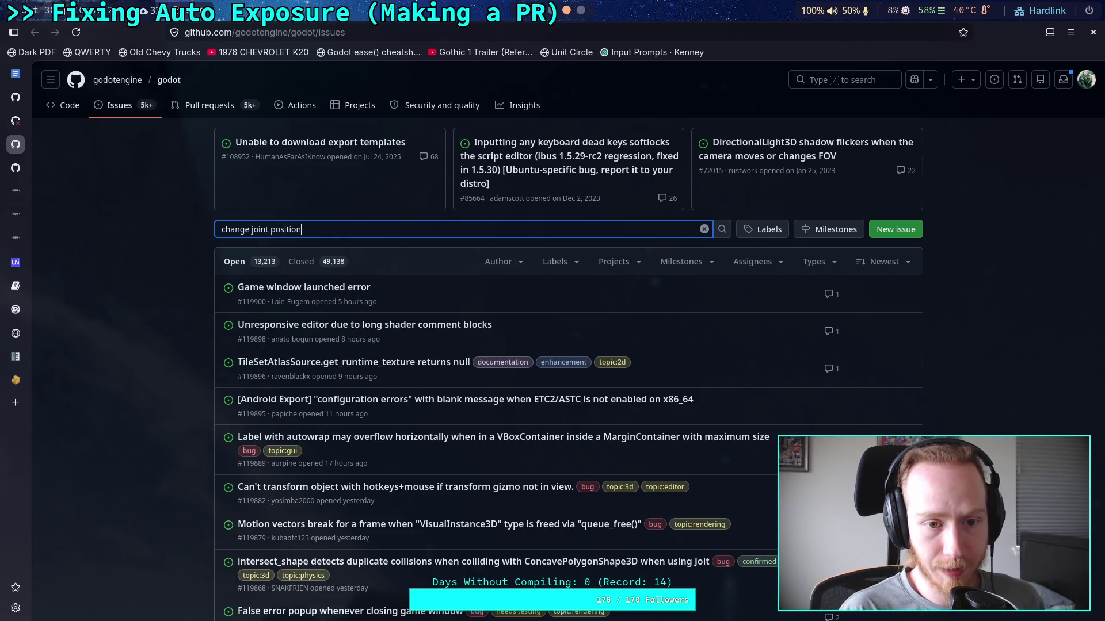
key("Return")
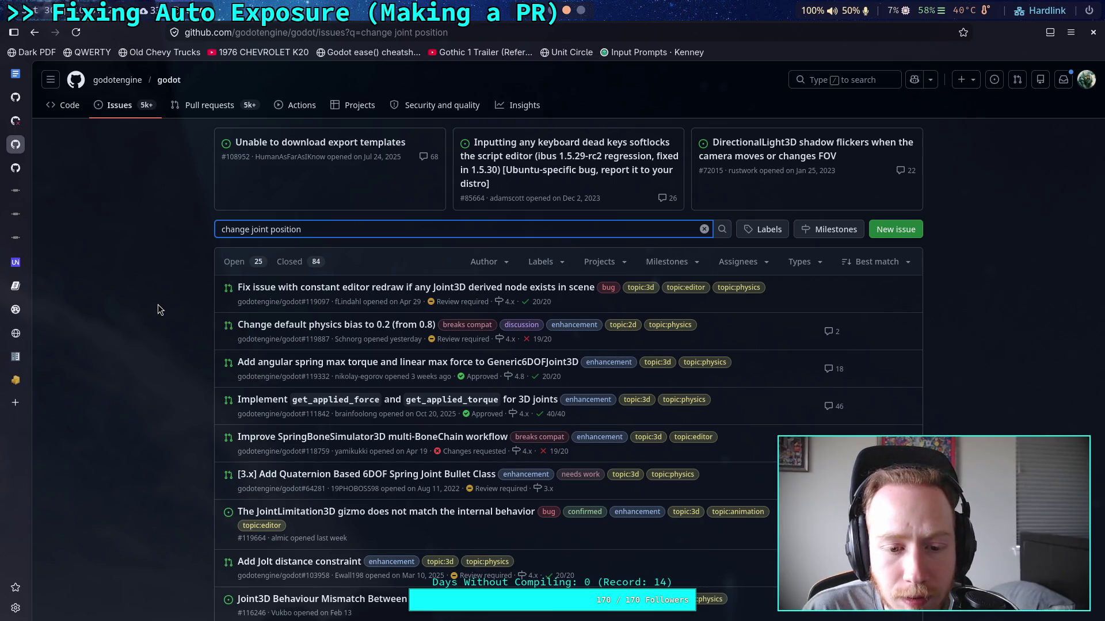
left_click_drag(253, 229, 136, 234)
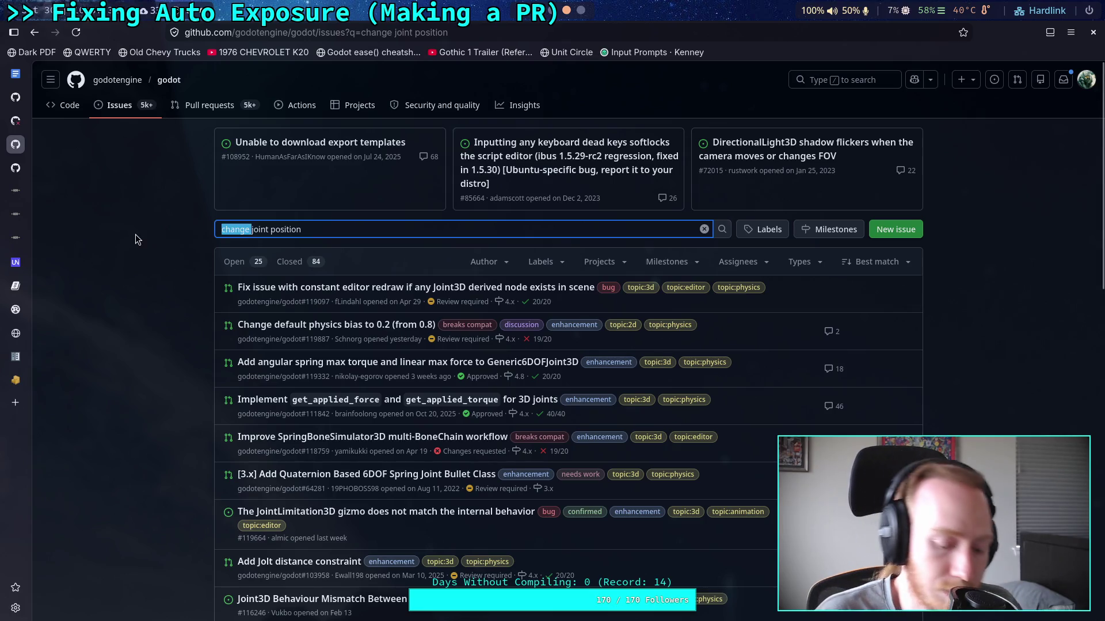
key("BackSpace")
key("Return")
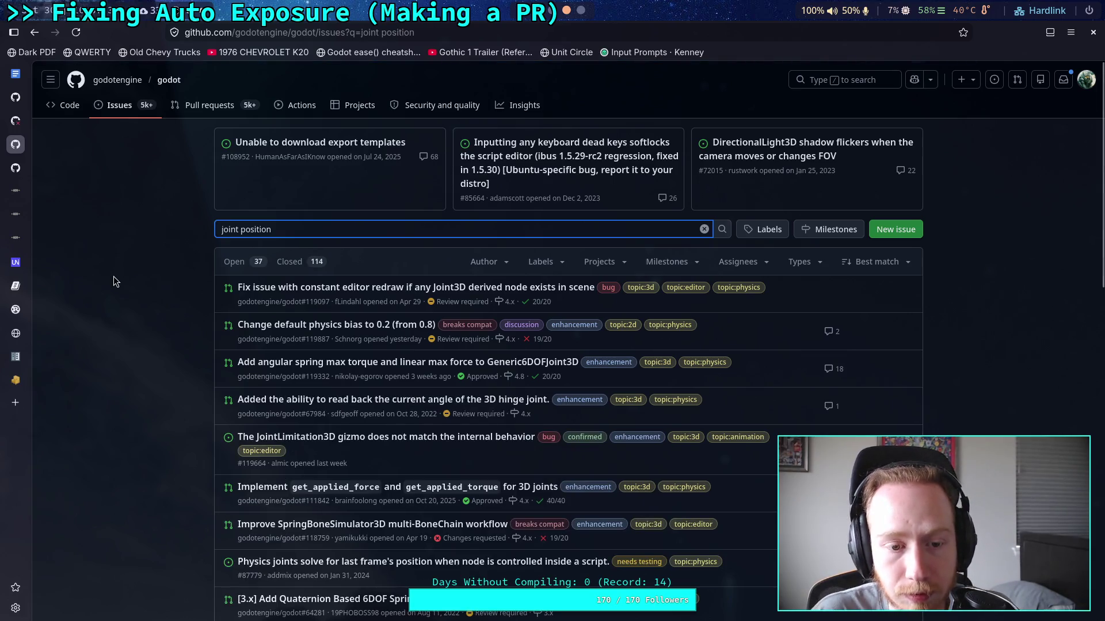
Browse the 37 open 'joint position' results and select part of the search query
scroll(113, 270, "down", 3)
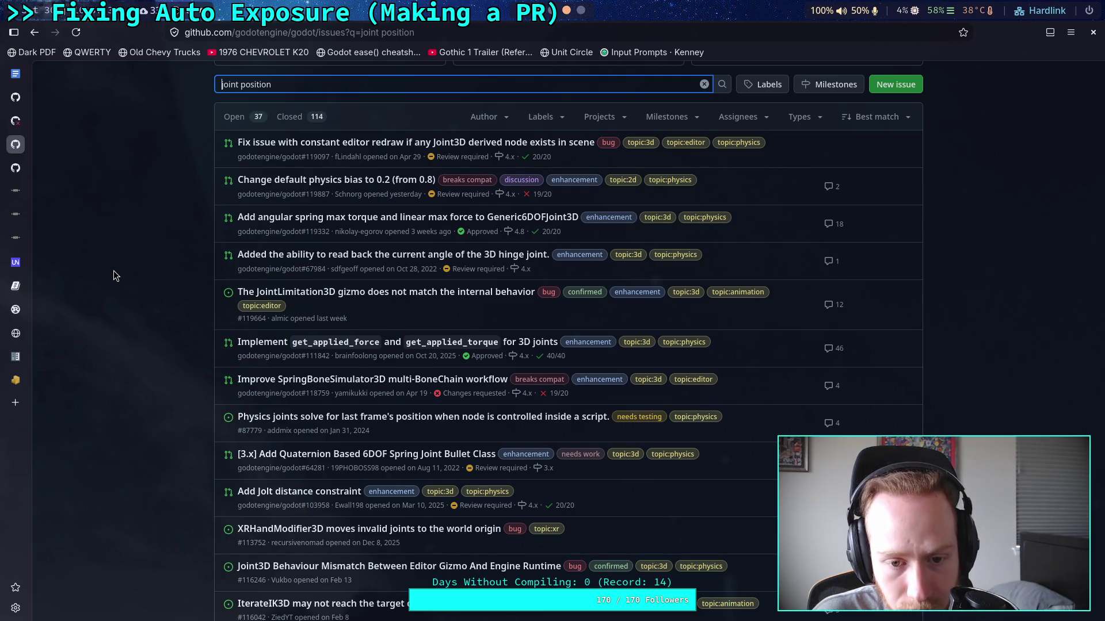
scroll(113, 275, "down", 3)
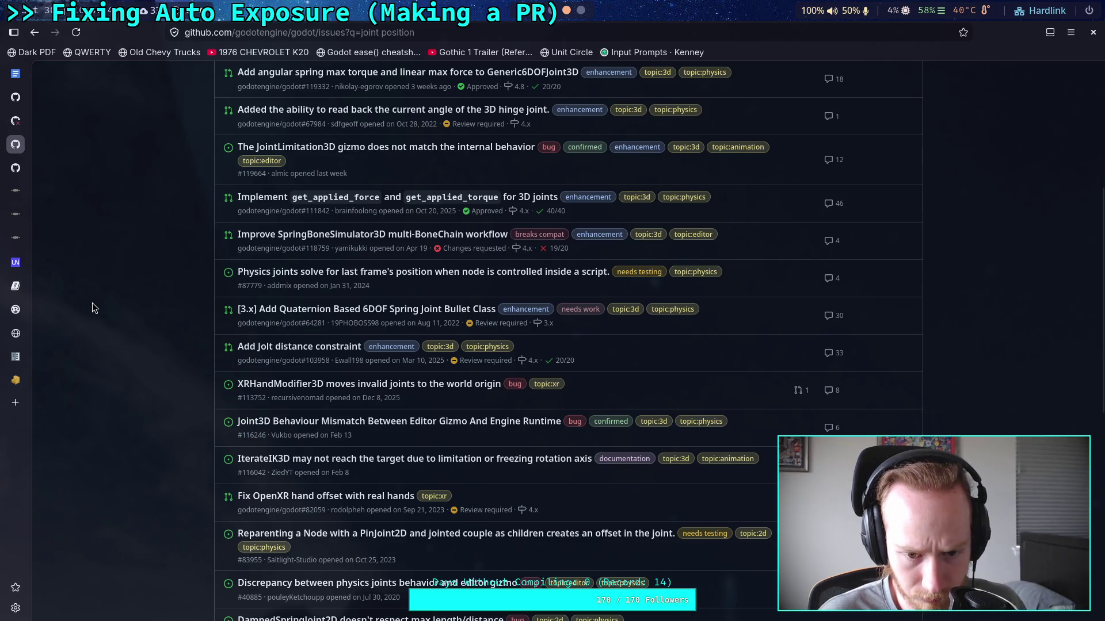
scroll(115, 301, "down", 2)
scroll(116, 301, "down", 2)
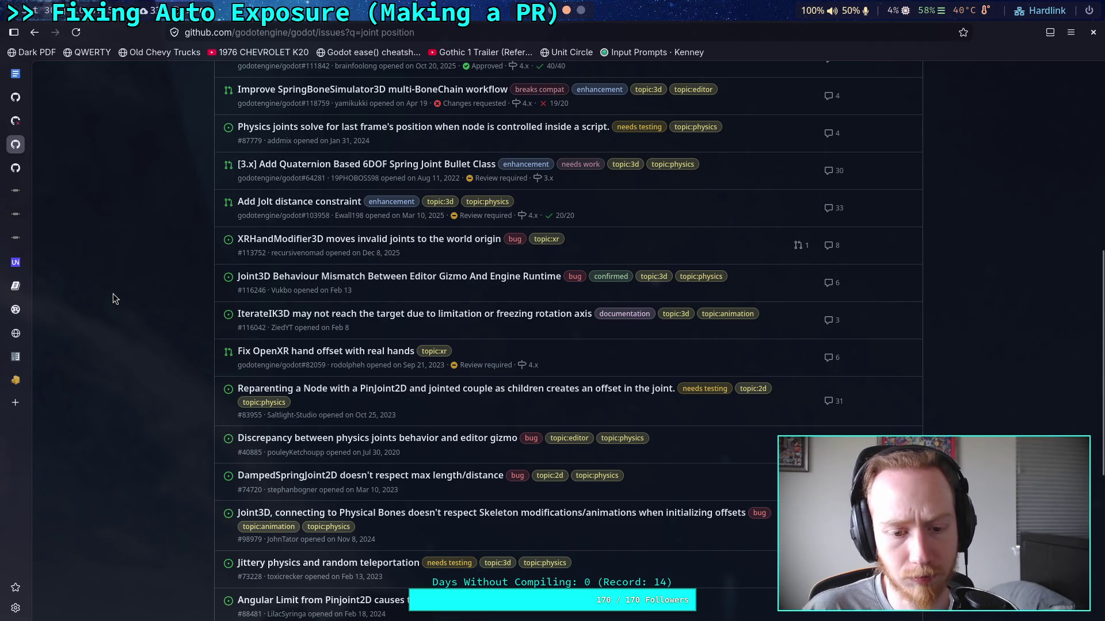
scroll(111, 299, "down", 2)
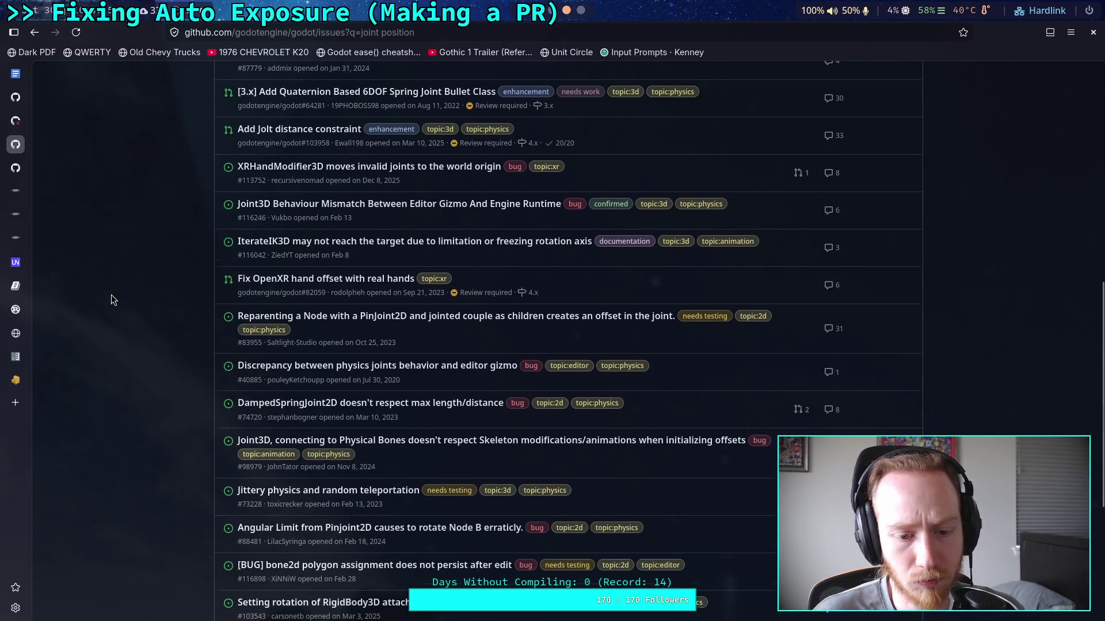
scroll(112, 298, "down", 2)
scroll(113, 299, "down", 2)
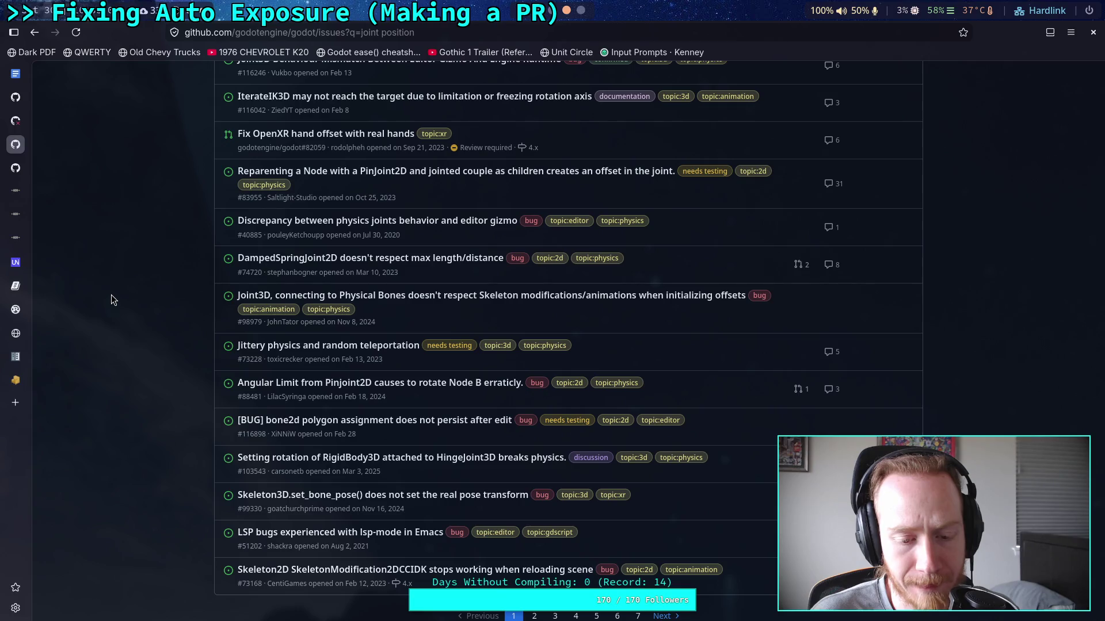
scroll(112, 295, "up", 15)
left_click_drag(271, 229, 238, 228)
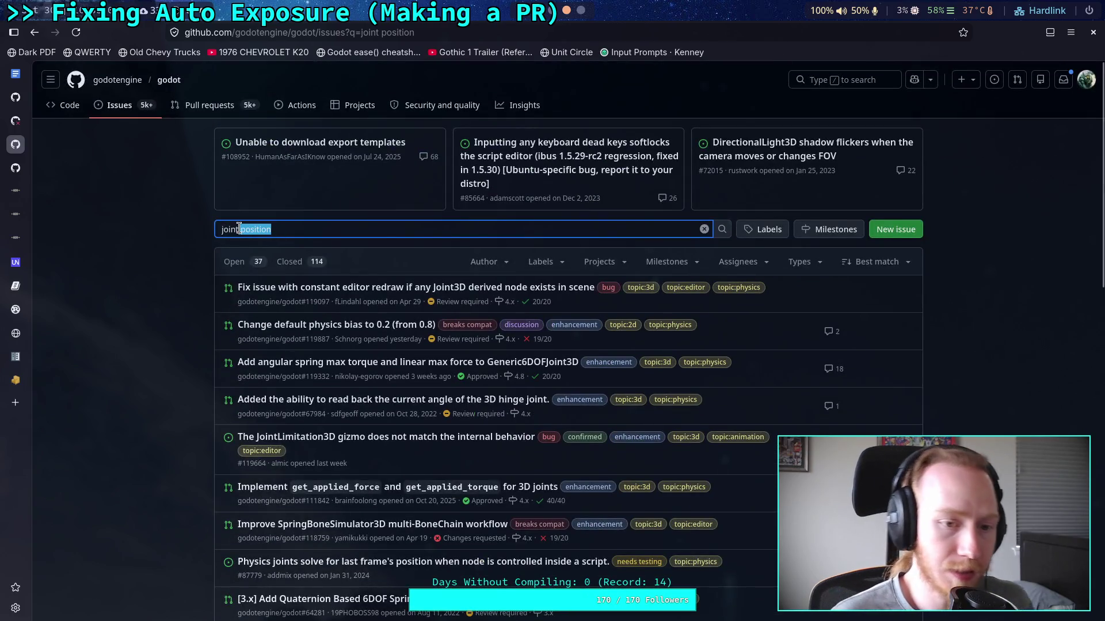
Change the Godot issue search to 'joint relative' and scroll through the first page of results
type("relative")
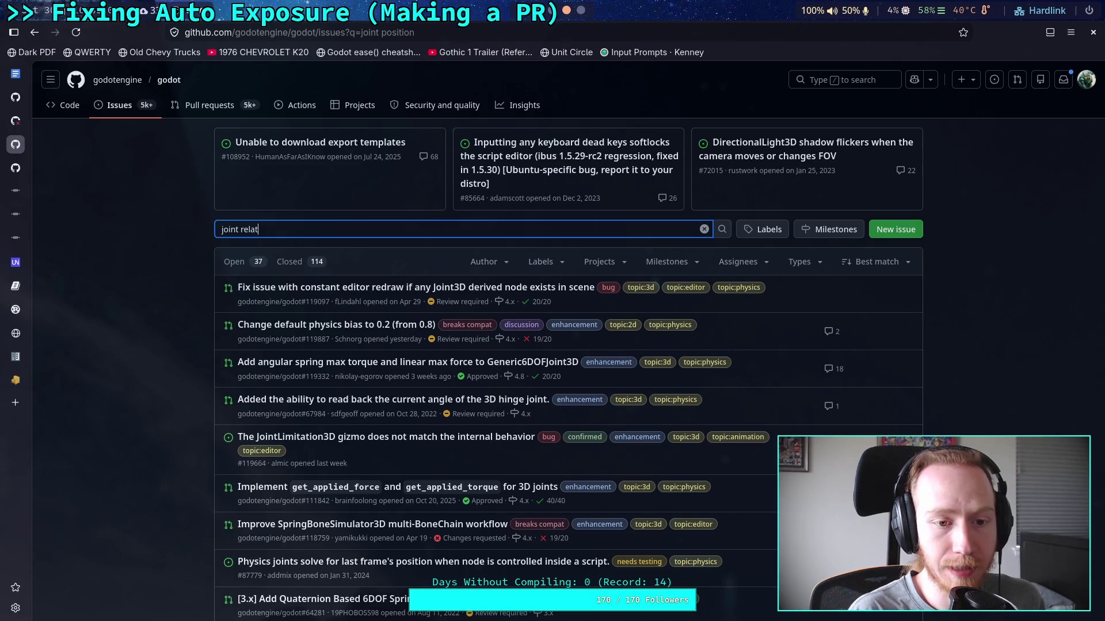
key("Return")
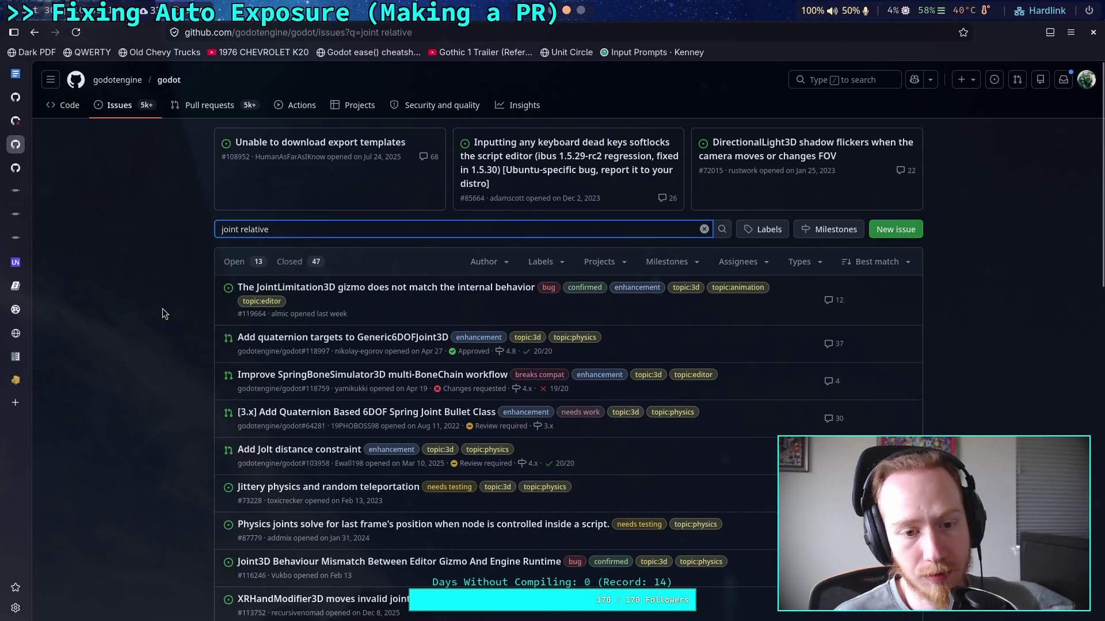
scroll(148, 313, "down", 2)
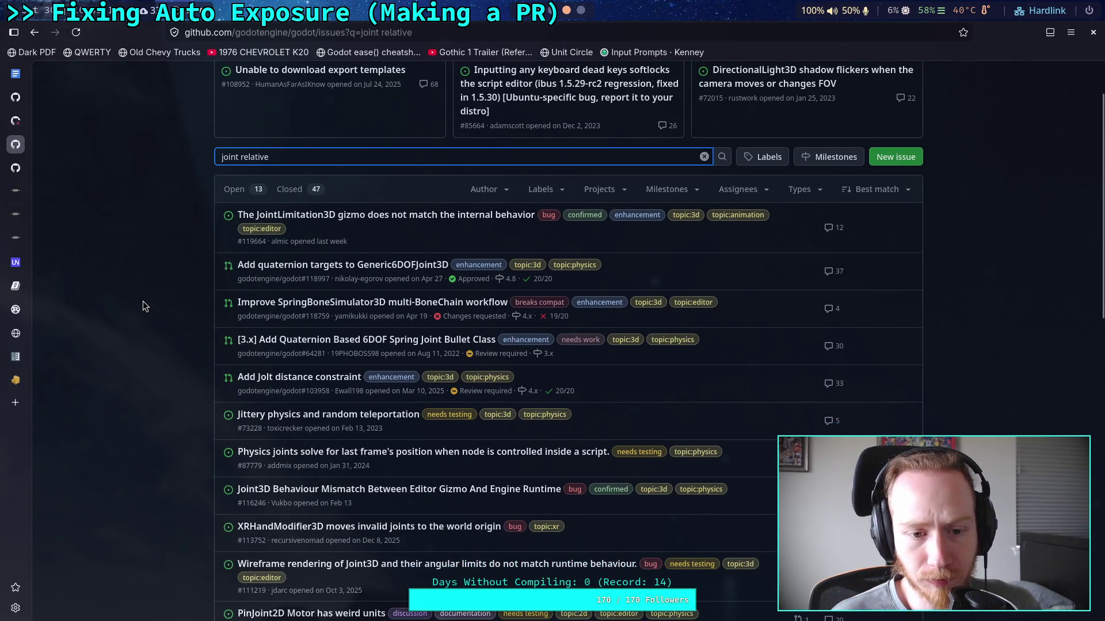
scroll(142, 302, "down", 2)
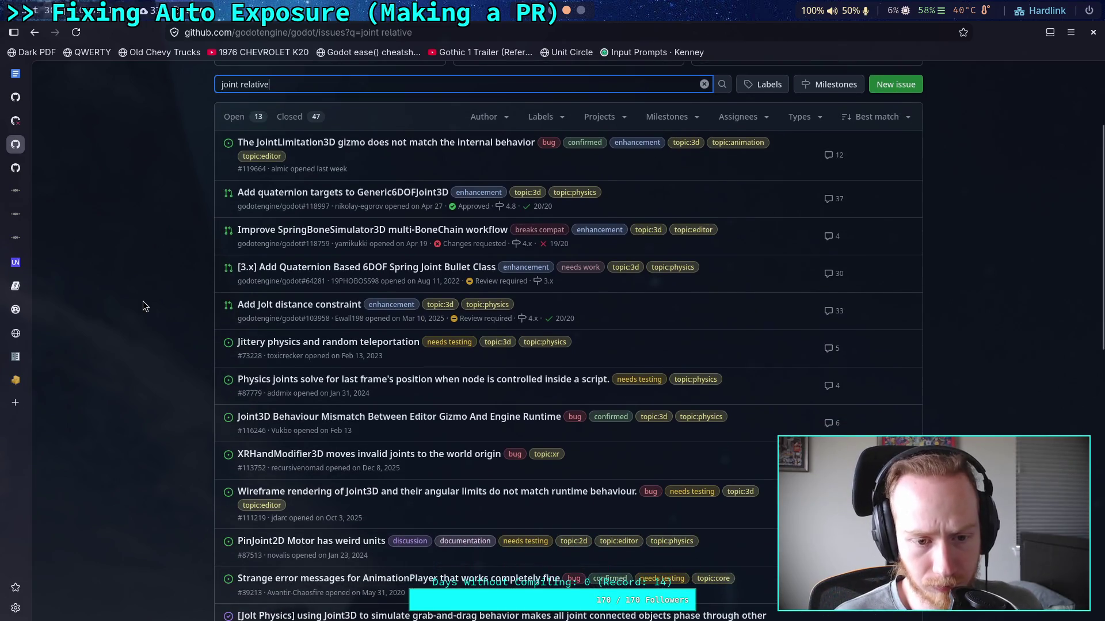
scroll(143, 302, "down", 2)
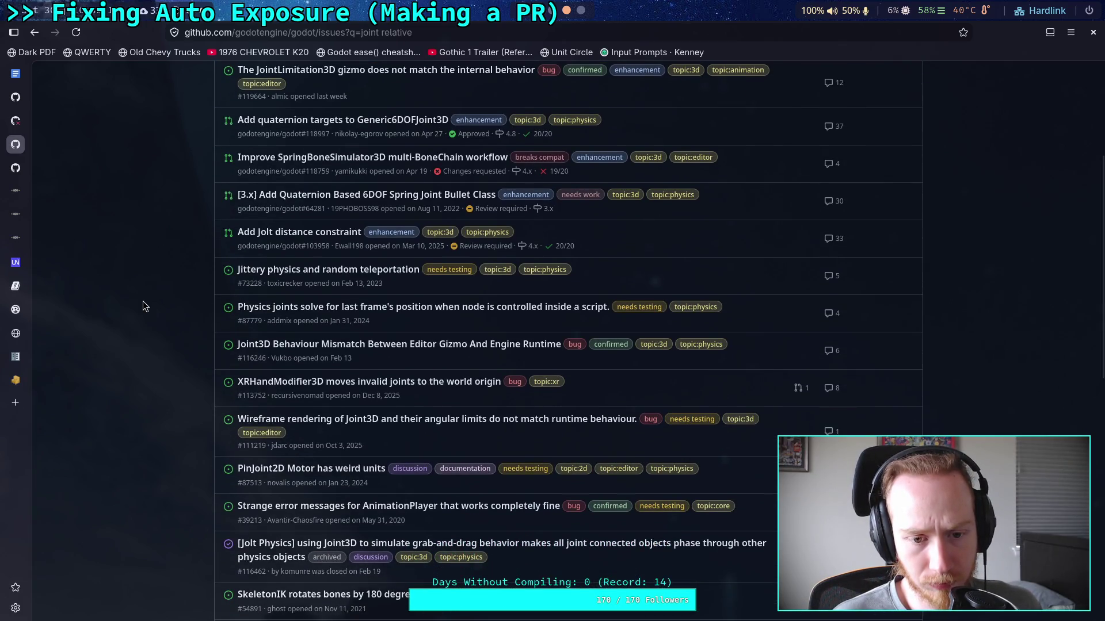
scroll(143, 301, "down", 2)
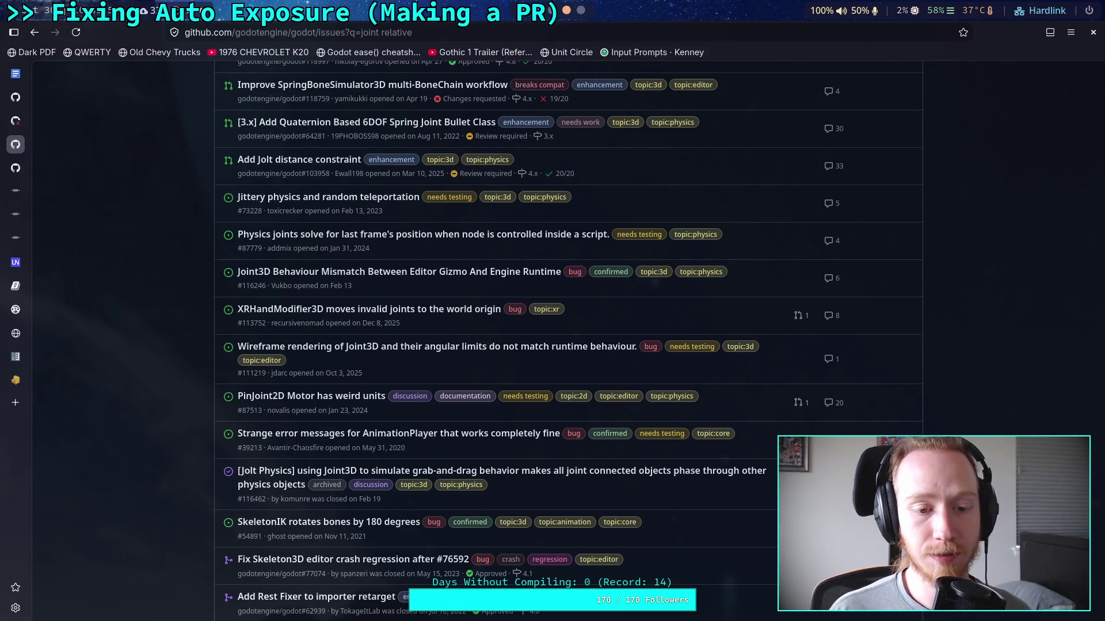
scroll(133, 389, "down", 3)
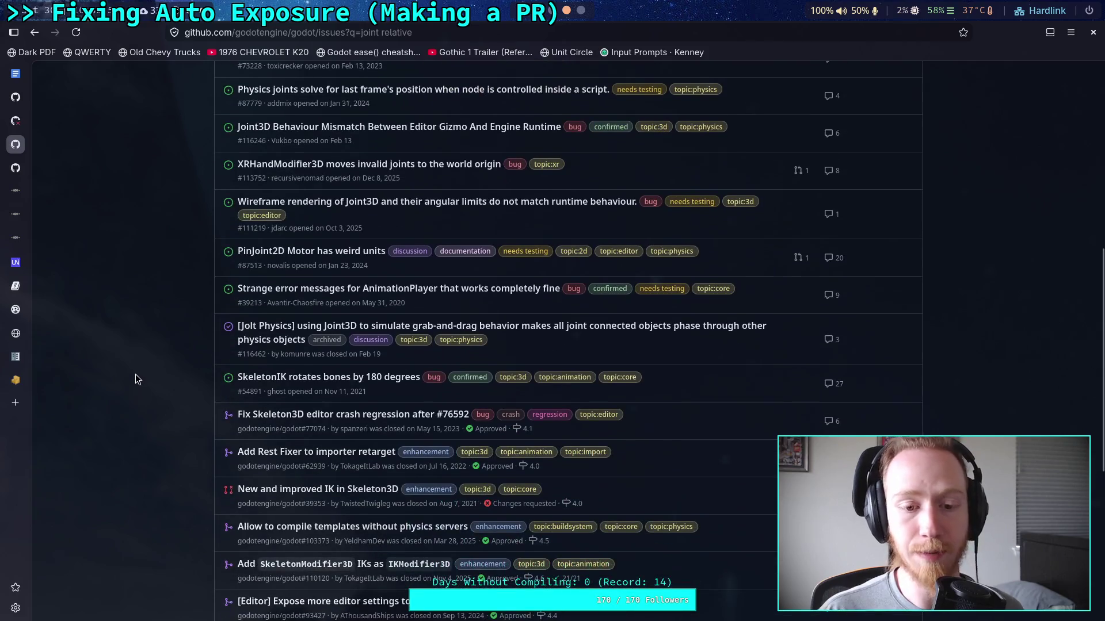
scroll(136, 374, "down", 2)
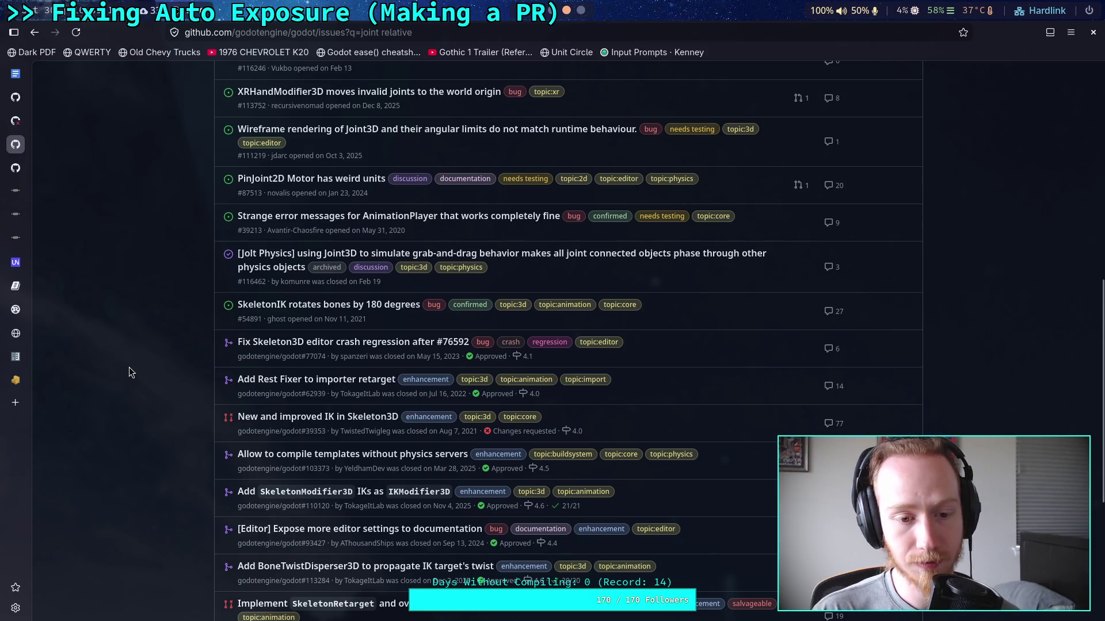
scroll(129, 367, "down", 2)
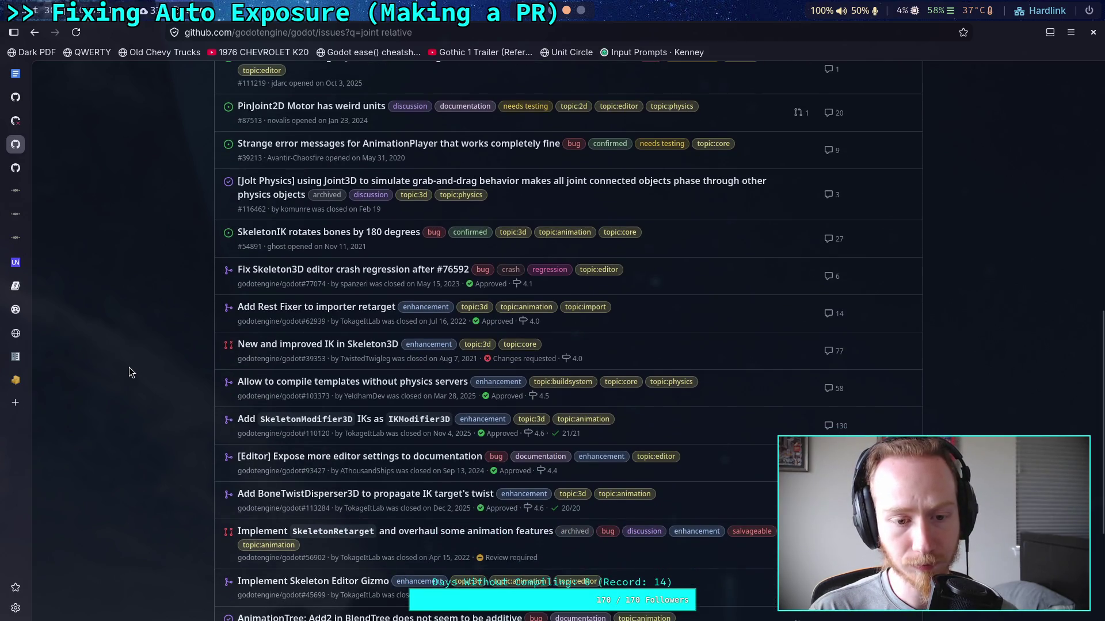
scroll(130, 371, "down", 2)
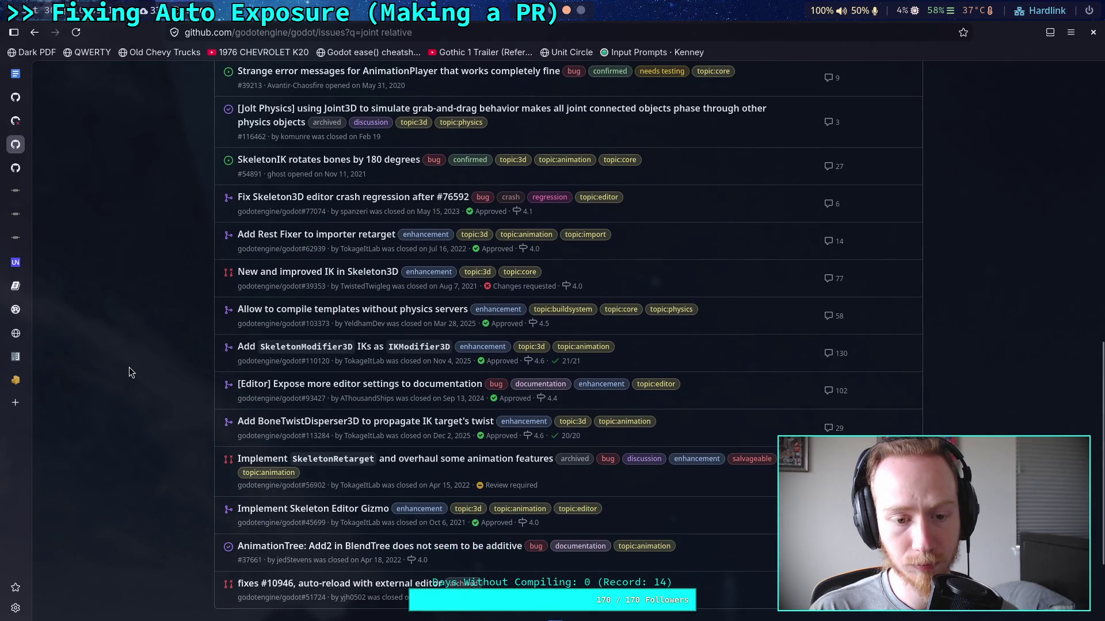
scroll(128, 368, "down", 2)
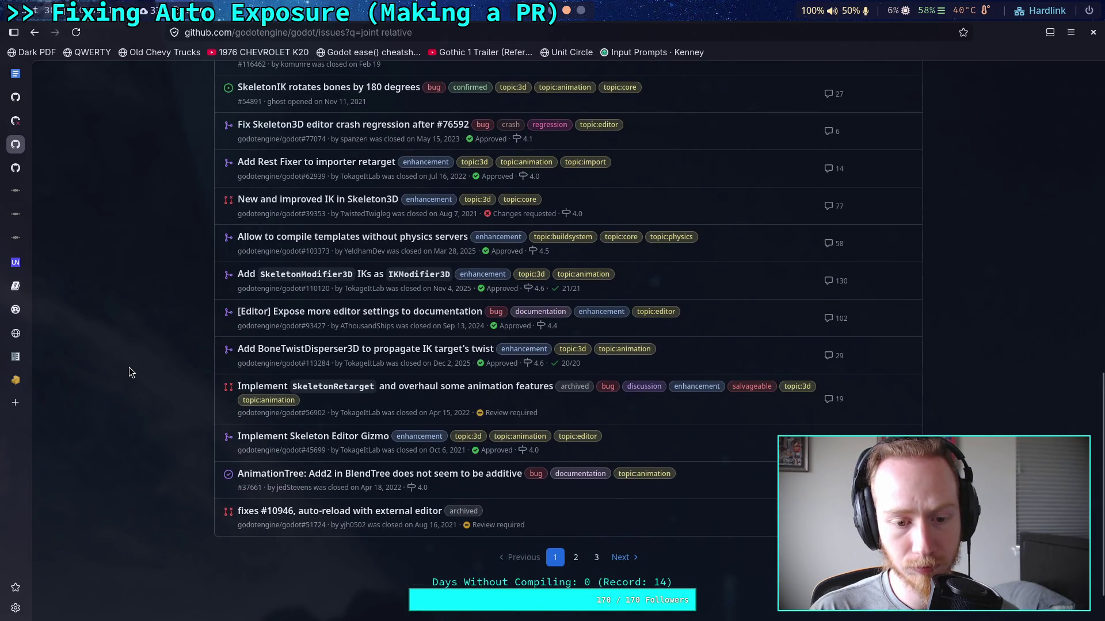
Go to page 2 of the 'joint relative' results and scroll through it
left_click(578, 558)
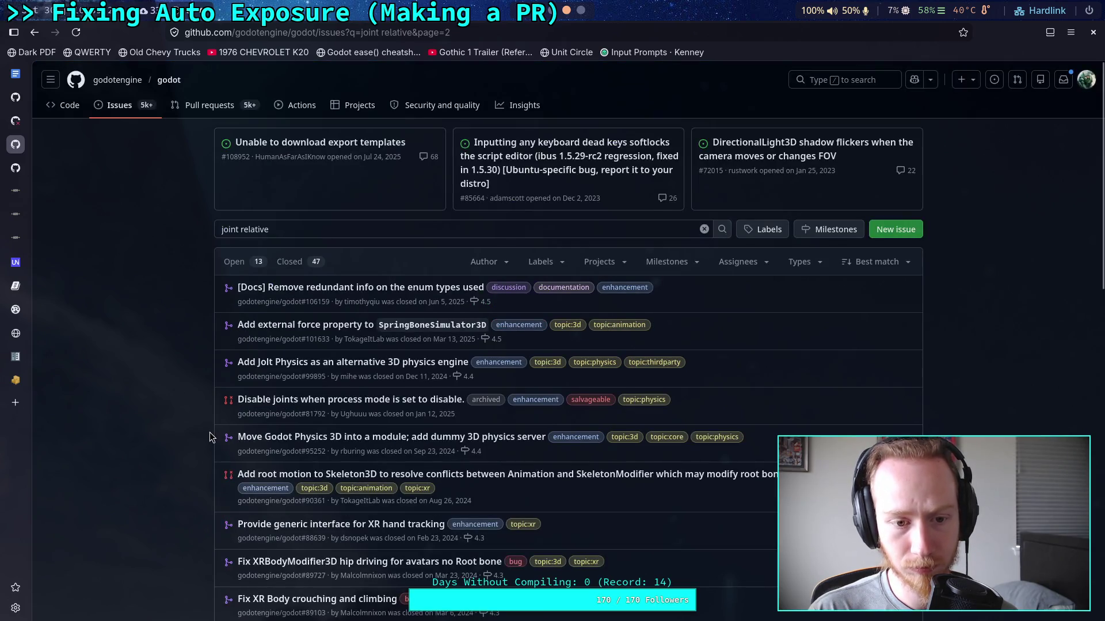
scroll(210, 432, "down", 2)
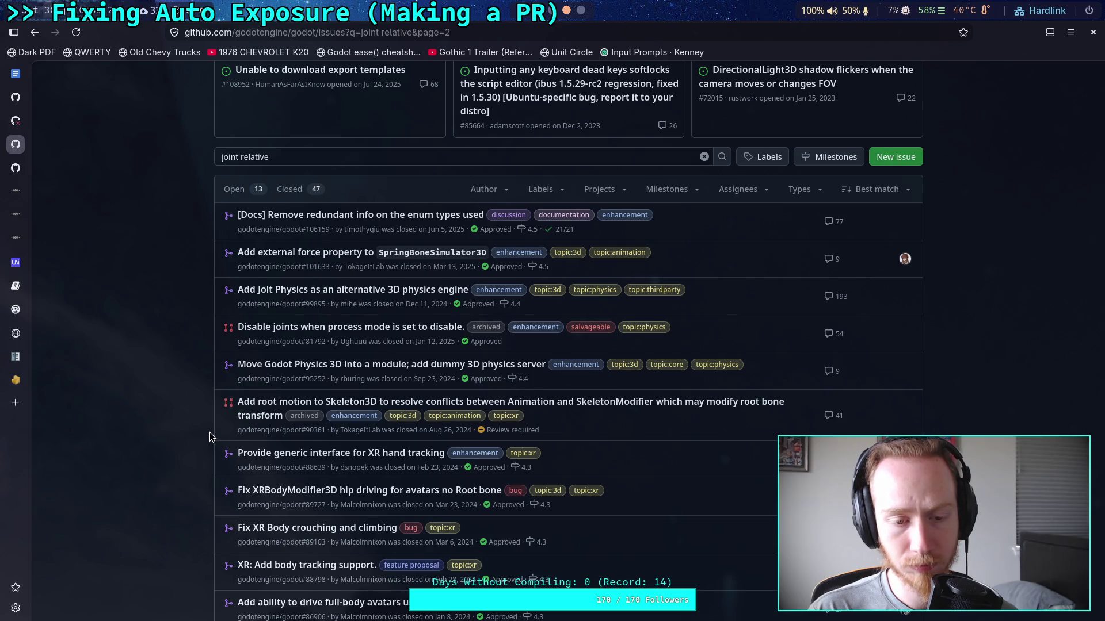
scroll(209, 433, "down", 2)
scroll(209, 433, "down", 2)
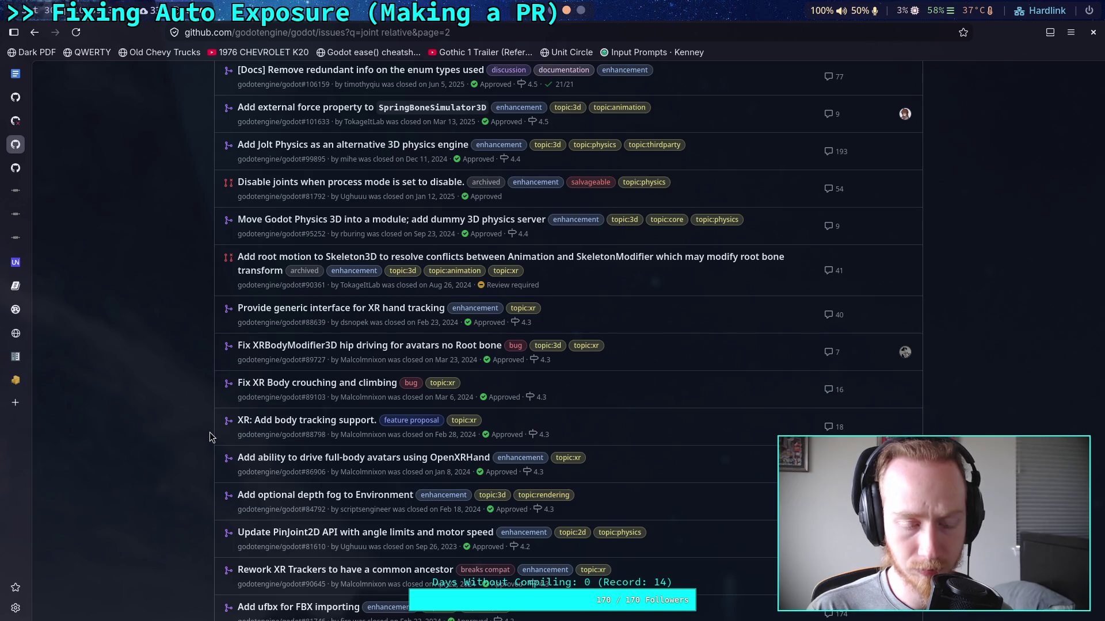
scroll(209, 416, "down", 4)
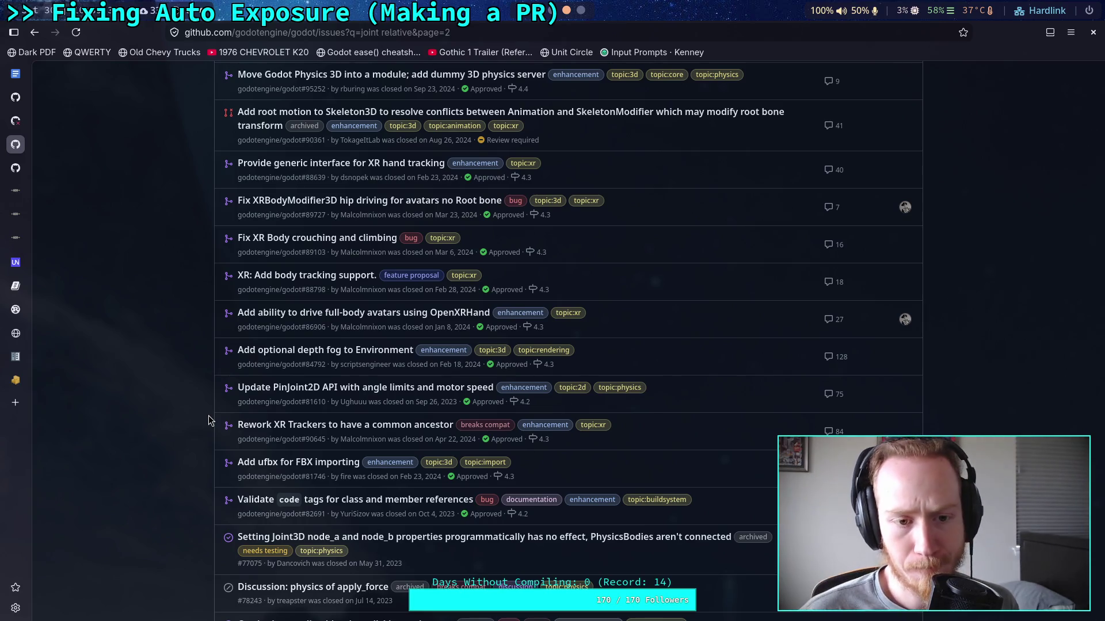
scroll(209, 415, "down", 10)
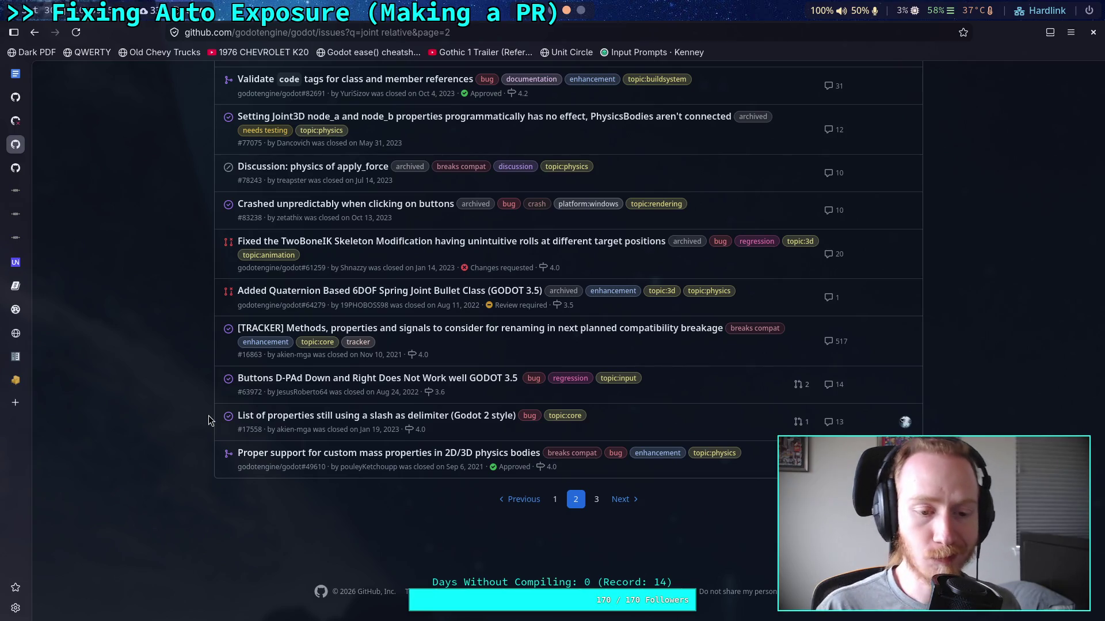
scroll(208, 415, "up", 15)
scroll(208, 415, "down", 13)
scroll(488, 432, "down", 3)
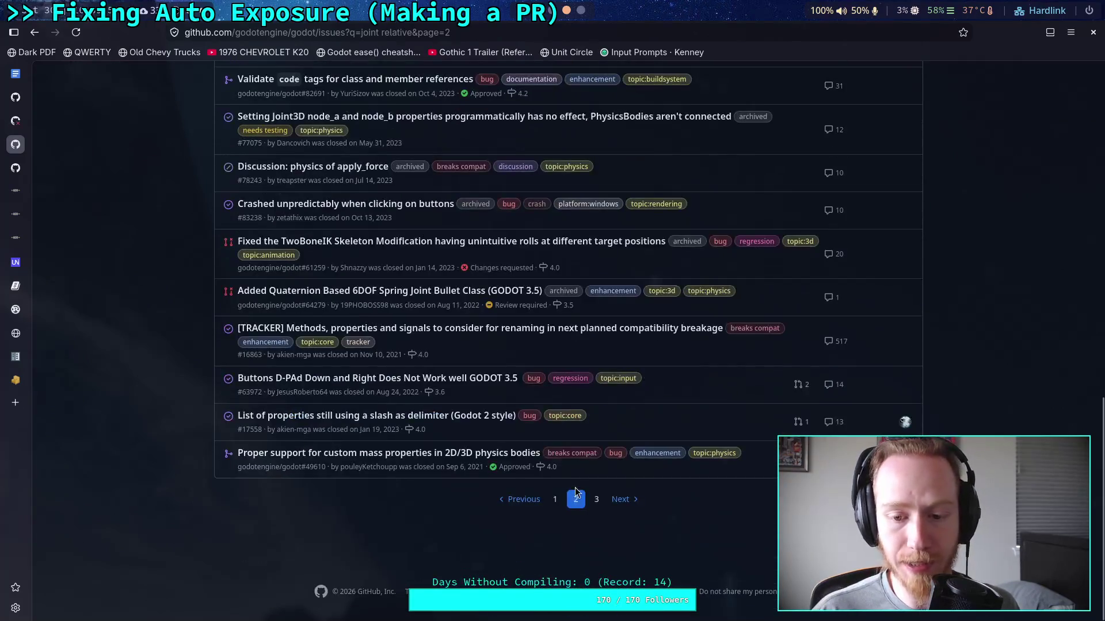
Return to page 1 of the 'joint relative' results and scroll down it
left_click(554, 499)
scroll(141, 403, "down", 5)
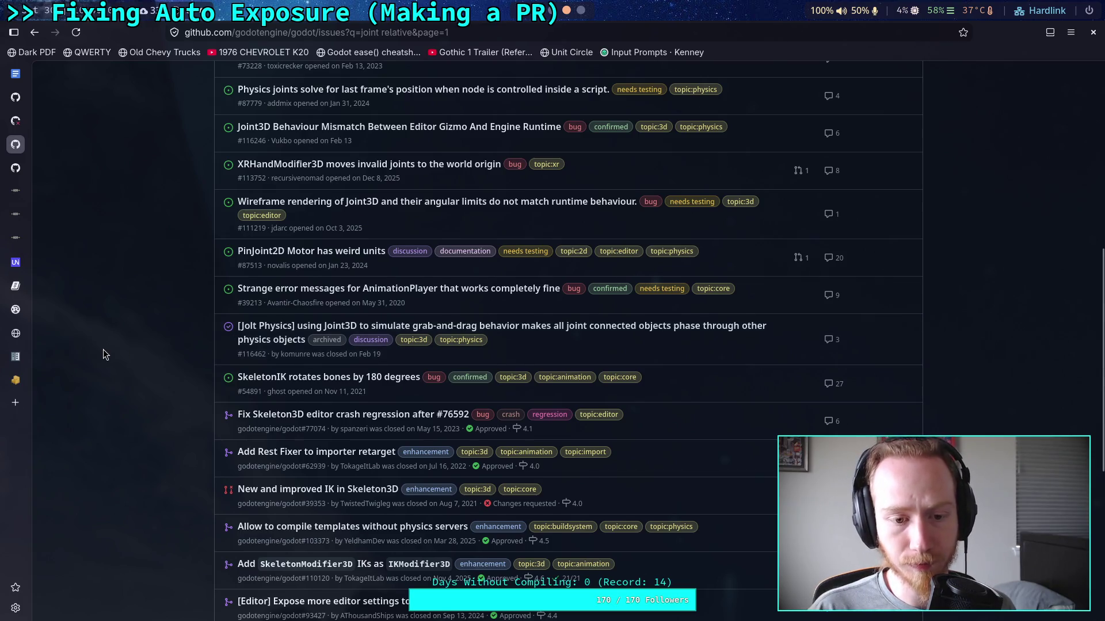
scroll(103, 350, "down", 1)
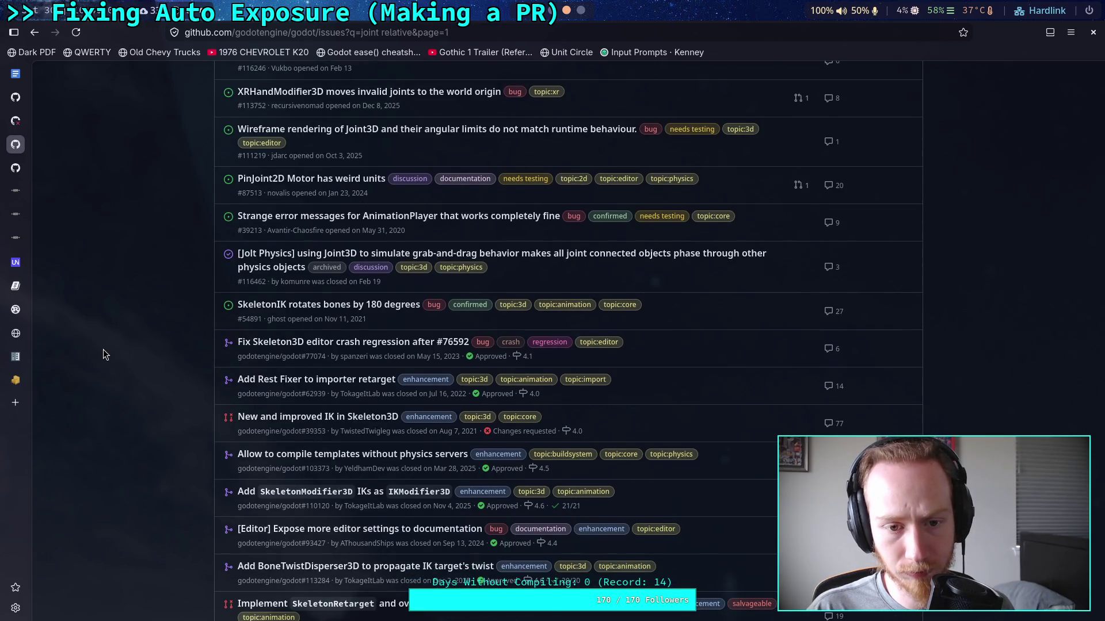
left_click(16, 168)
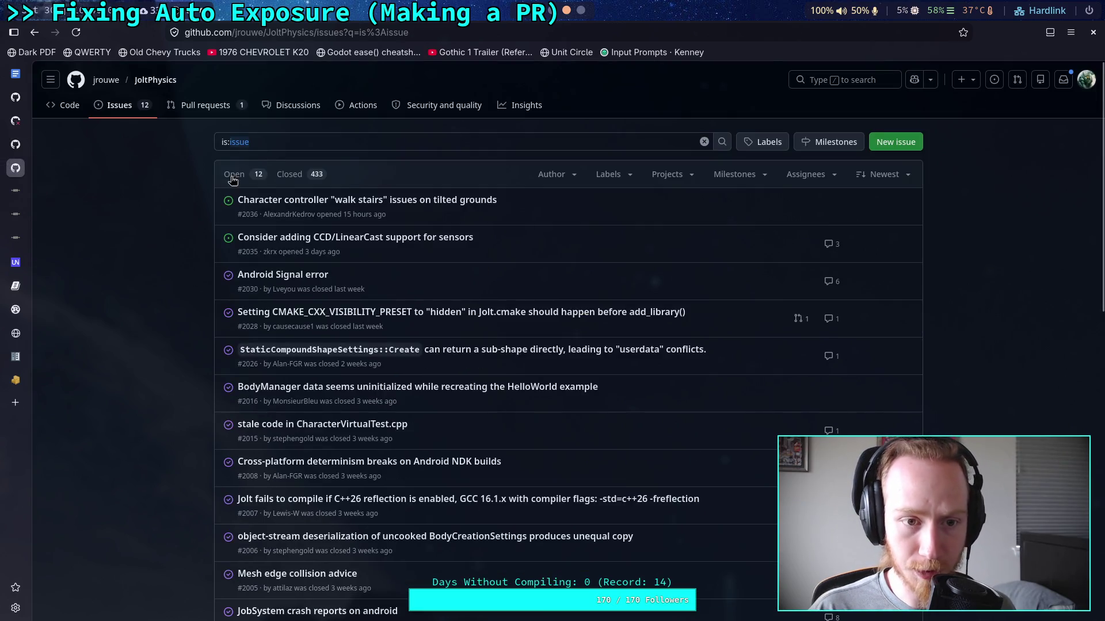
Replace the JoltPhysics issue query with 'joint' and scroll through the 1 open and 20 closed results
key("ctrl+a")
type("joint")
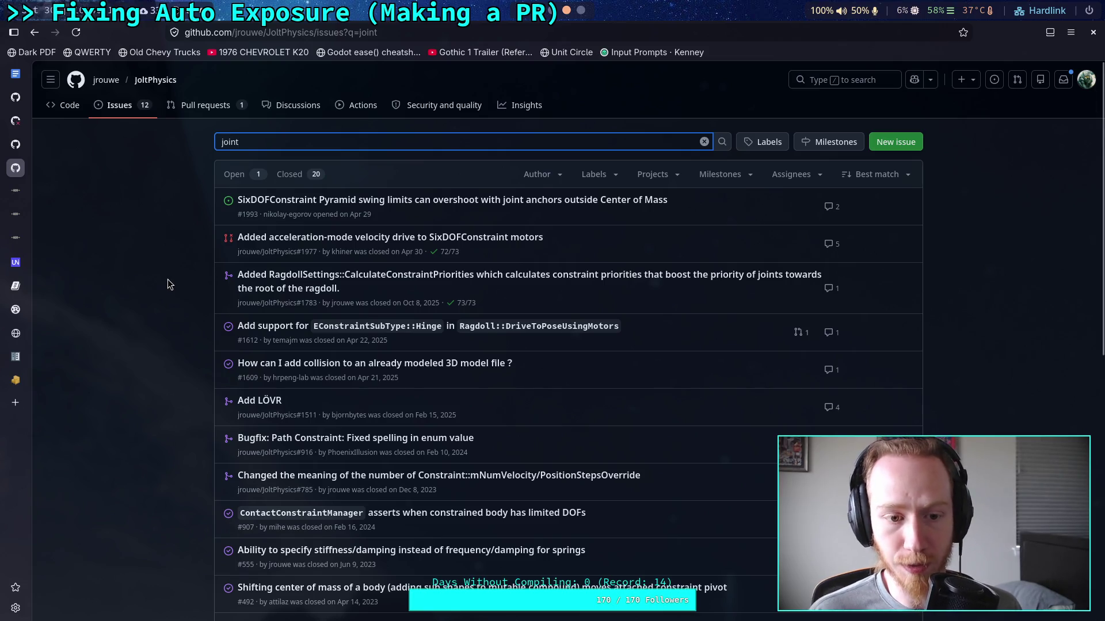
scroll(169, 283, "down", 1)
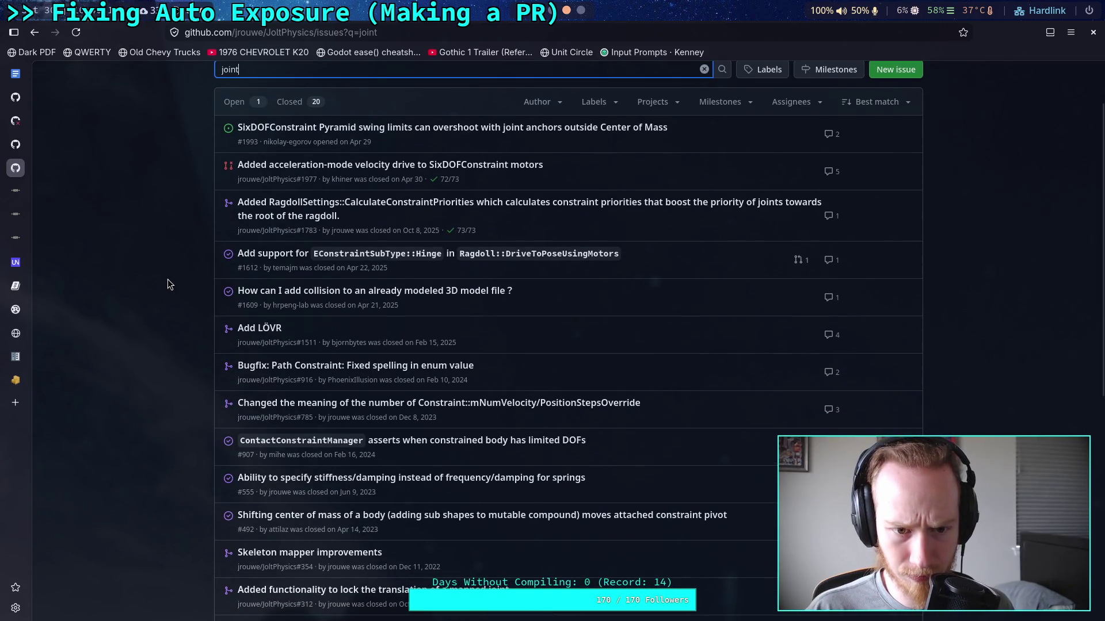
scroll(167, 278, "down", 1)
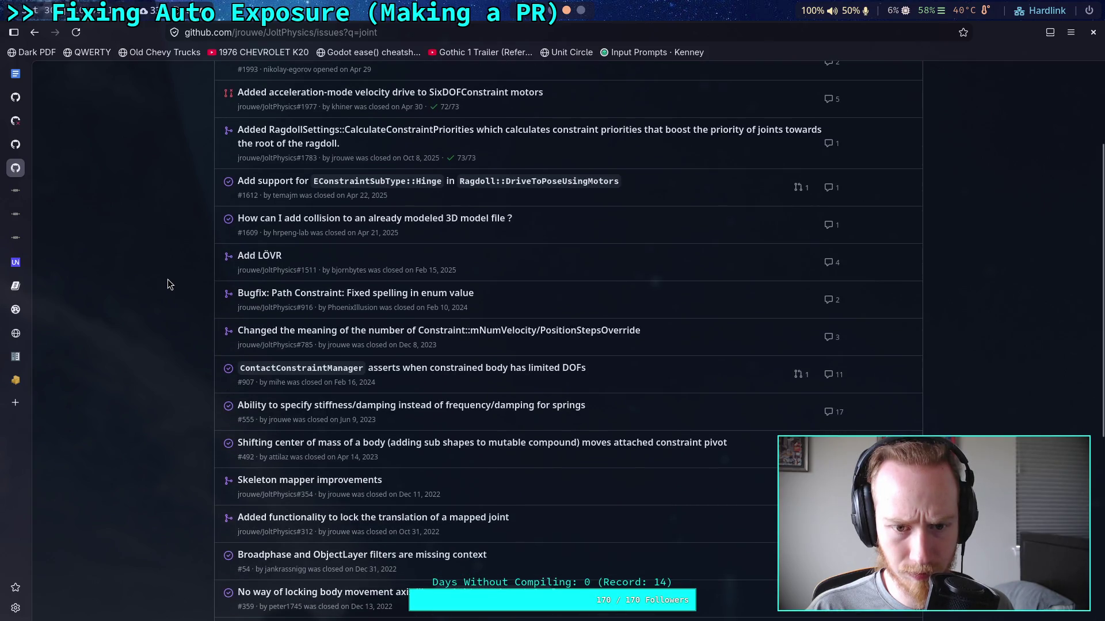
scroll(167, 279, "down", 1)
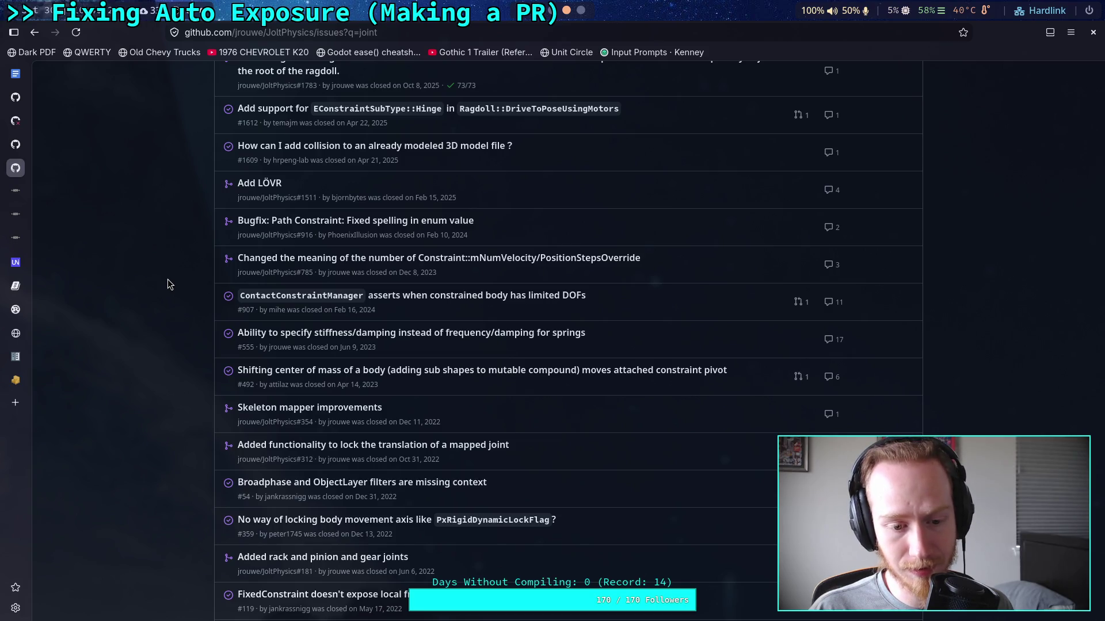
scroll(167, 279, "down", 5)
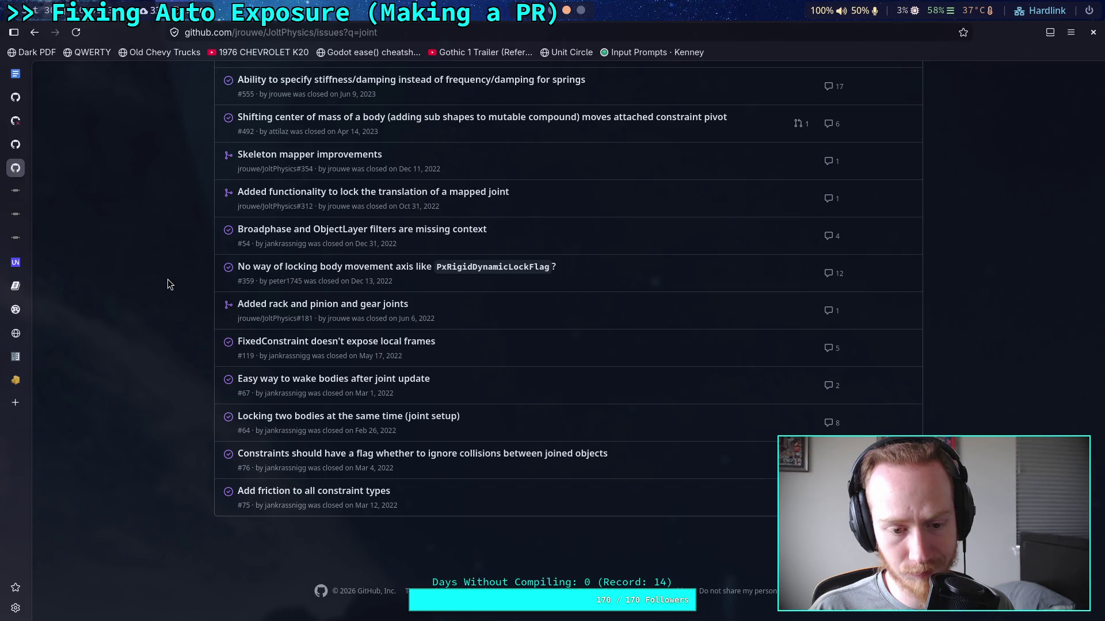
scroll(167, 279, "up", 4)
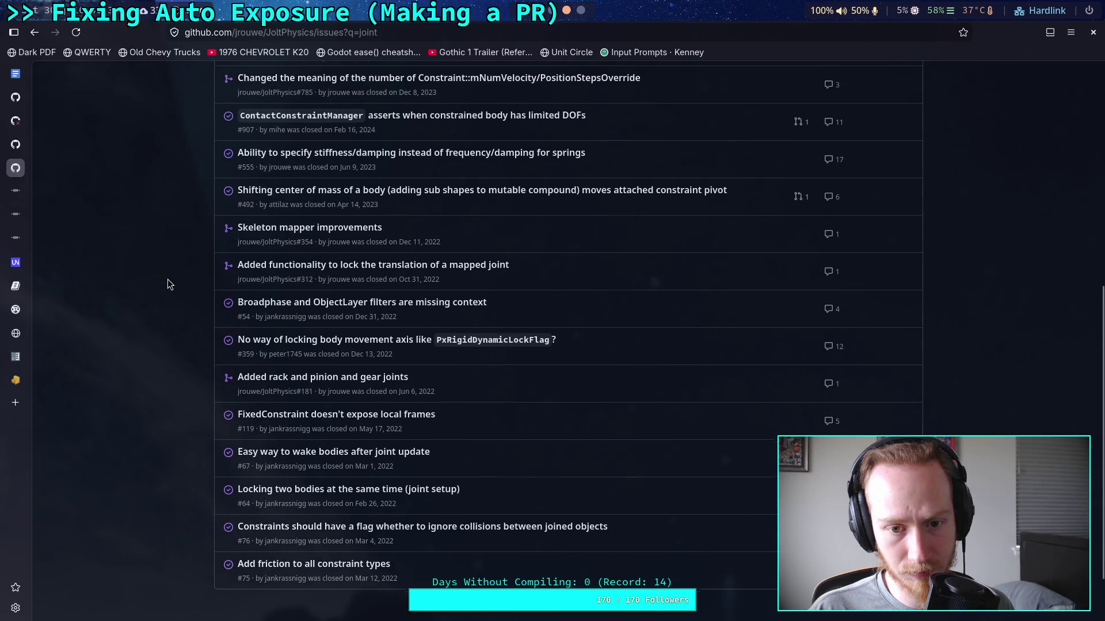
scroll(168, 278, "up", 3)
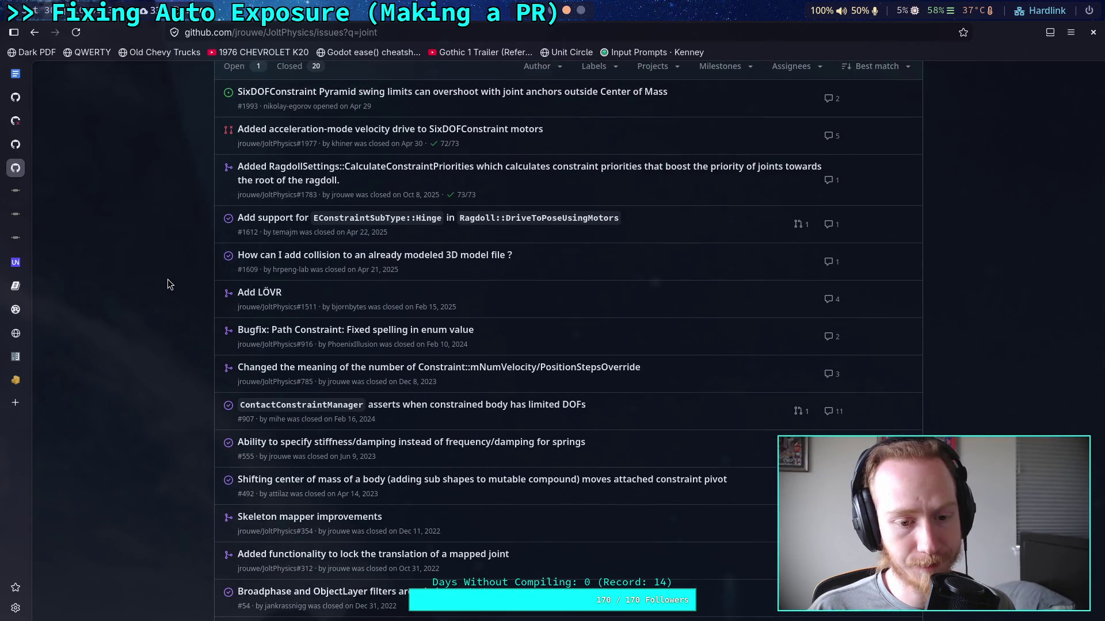
scroll(167, 278, "up", 2)
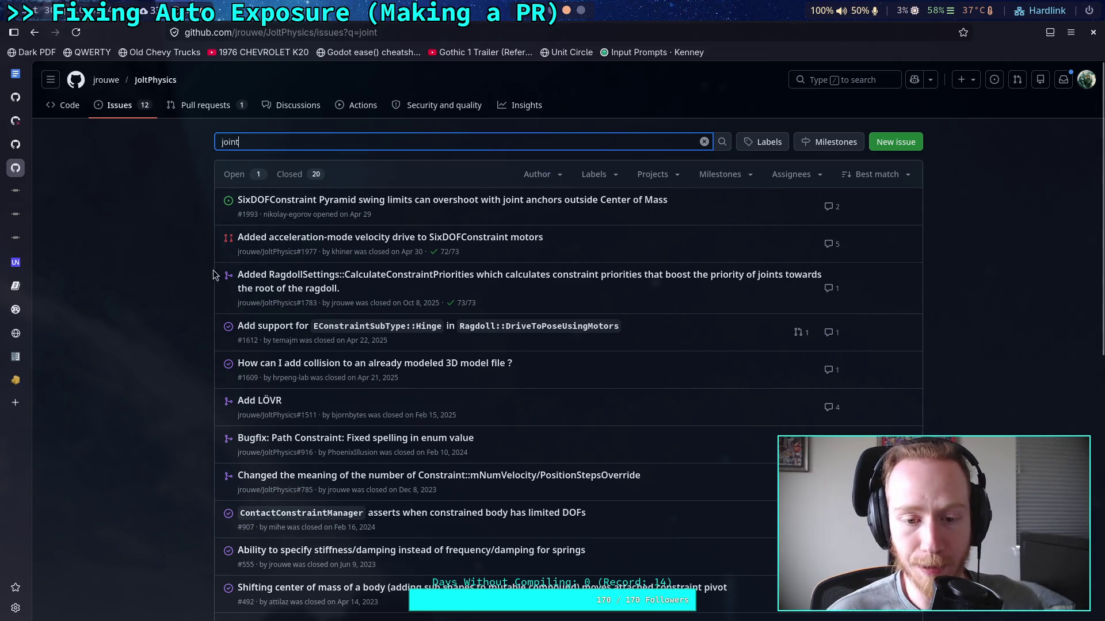
left_click(164, 267)
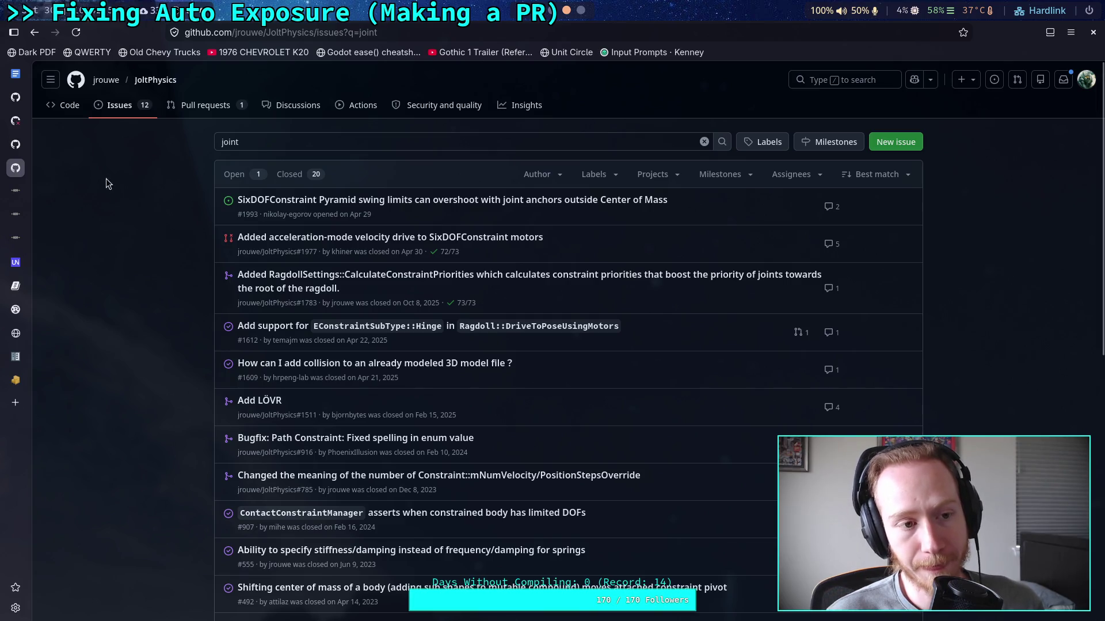
Back on the Godot issues, remove 'relative' so the search reads just 'joint'
left_click(25, 146)
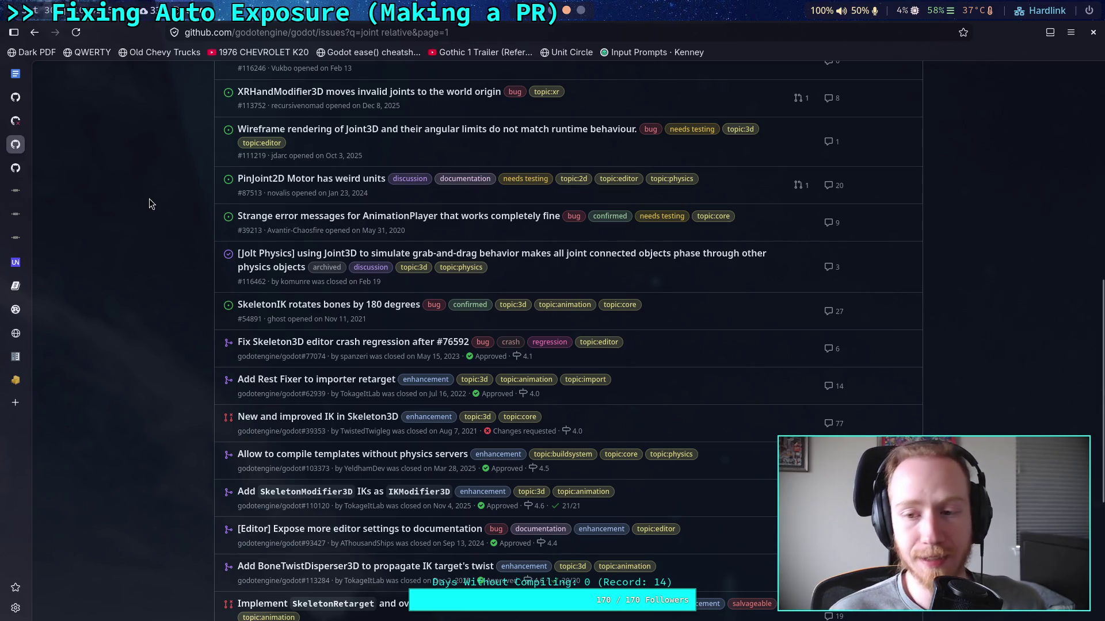
scroll(149, 198, "up", 3)
scroll(149, 199, "up", 4)
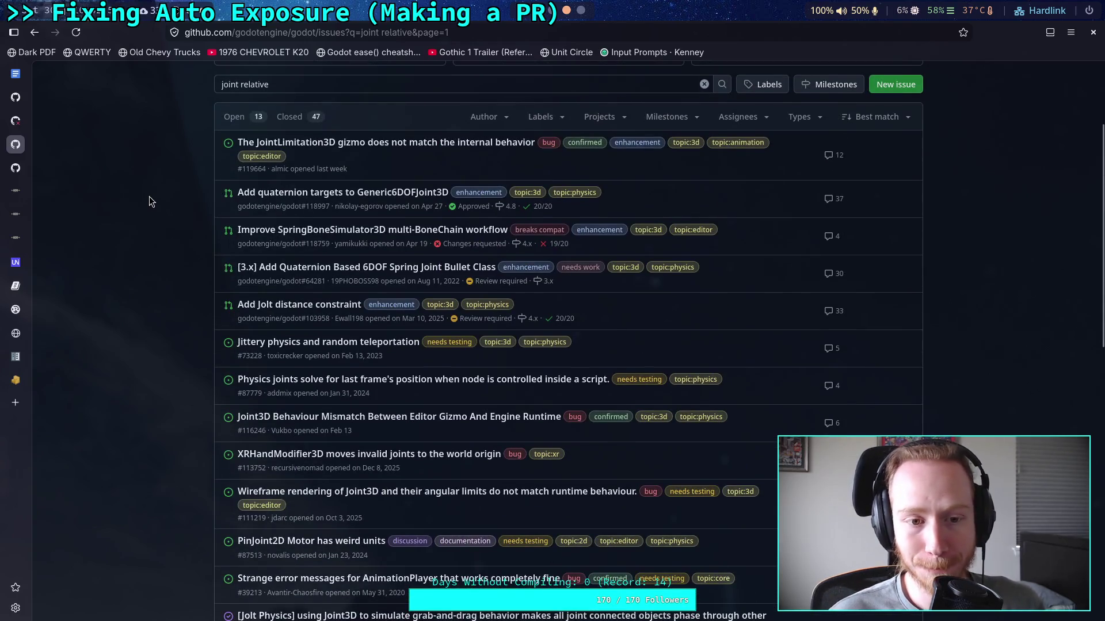
scroll(150, 202, "up", 3)
double_click(249, 226)
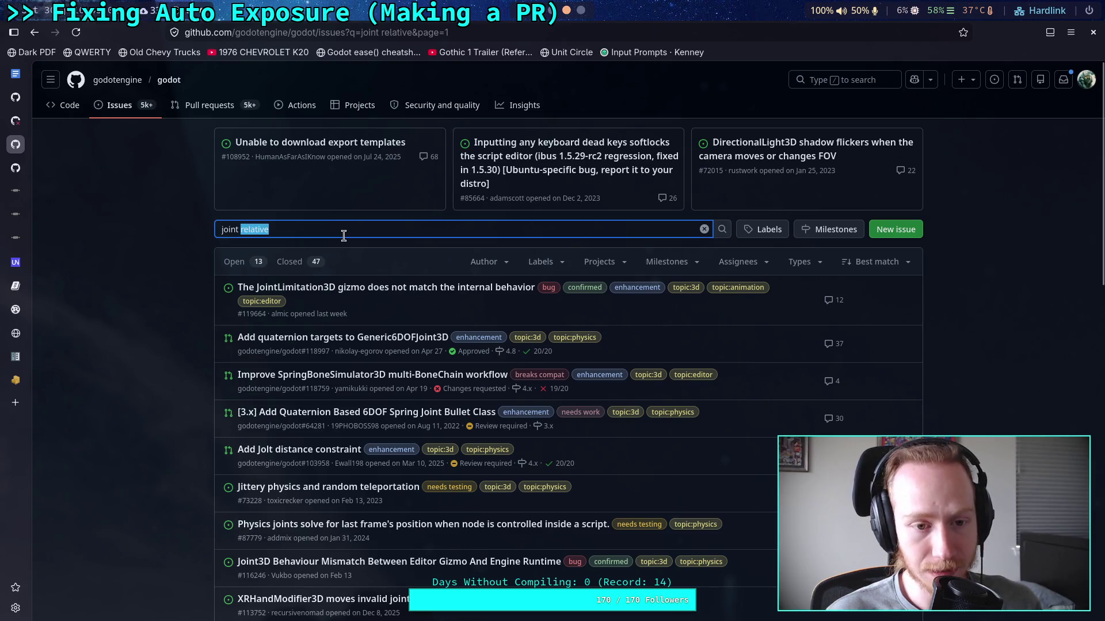
key("BackSpace")
key("Return")
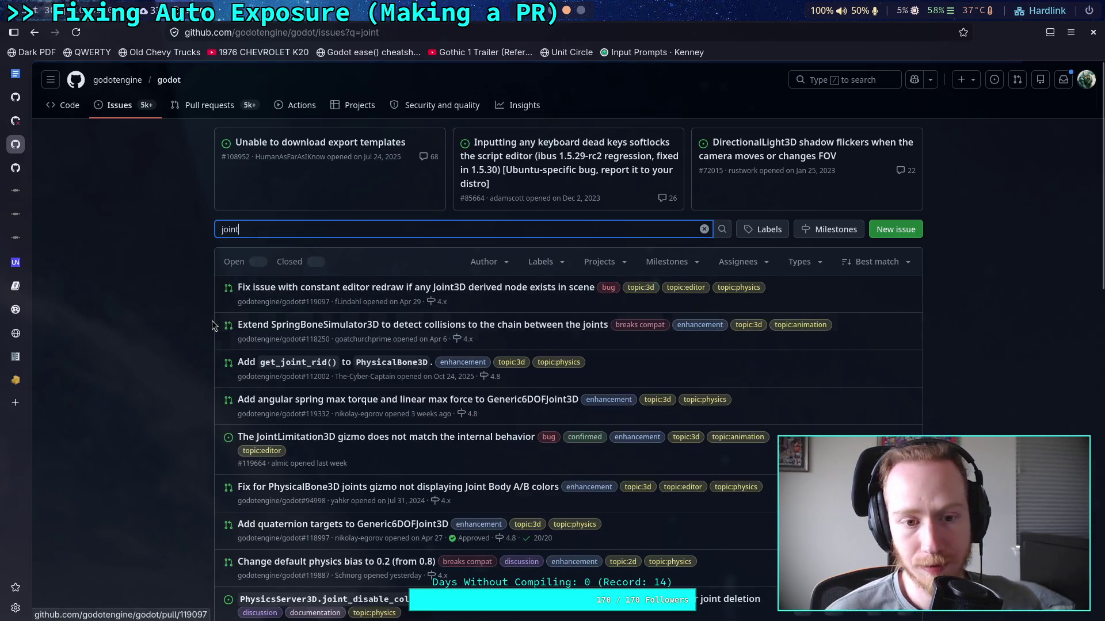
Scroll the 141 open 'joint' results and open issue #31864 'Joints slide'
scroll(189, 343, "down", 2)
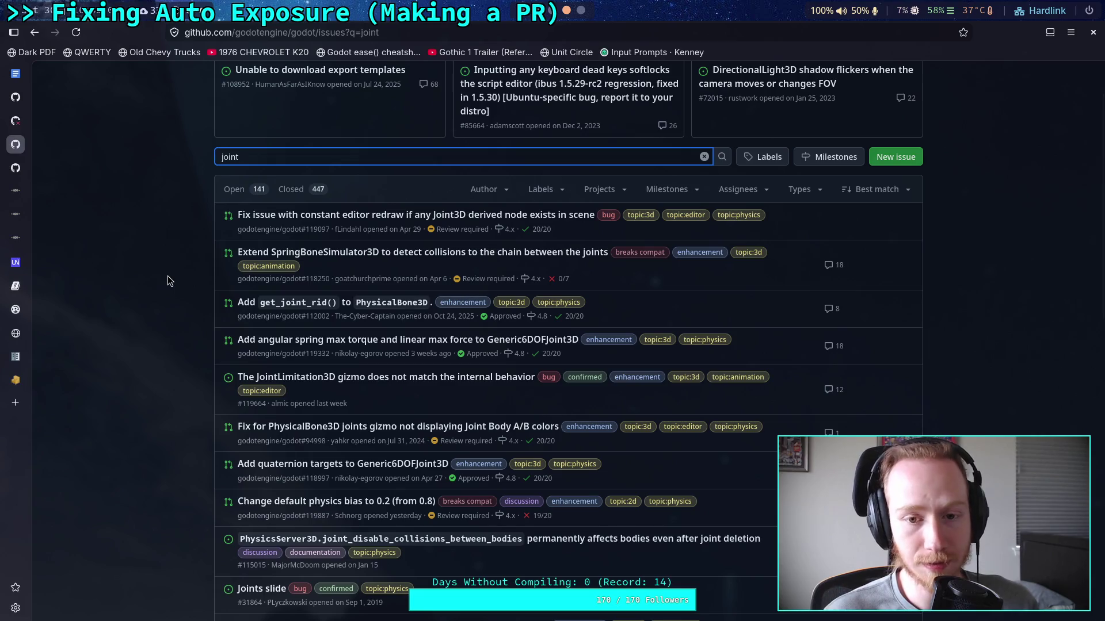
scroll(167, 276, "down", 4)
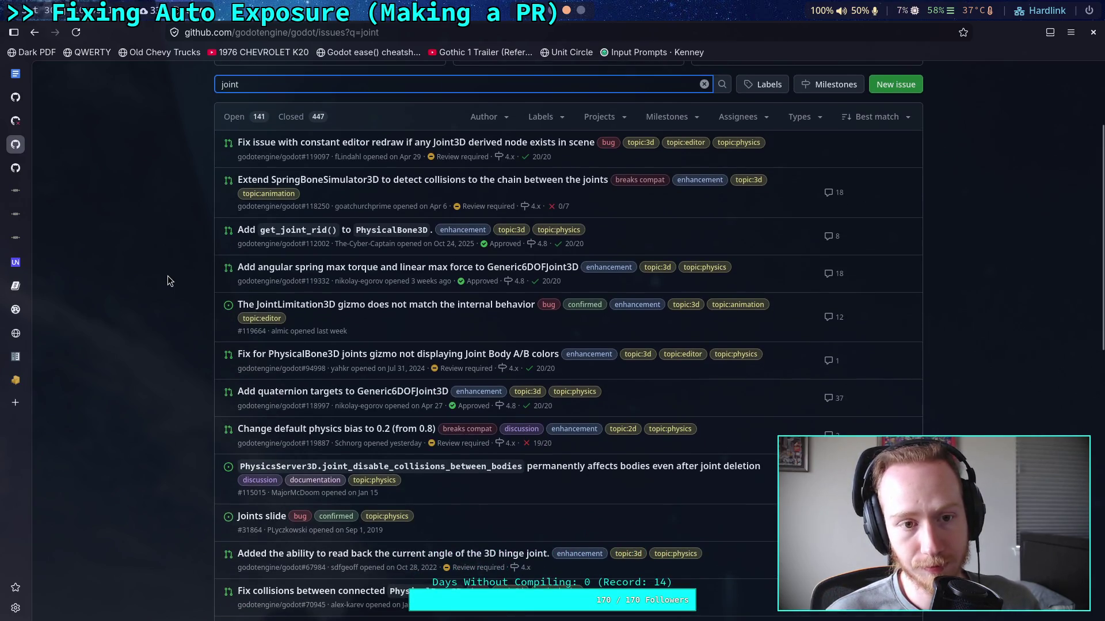
scroll(168, 276, "up", 2)
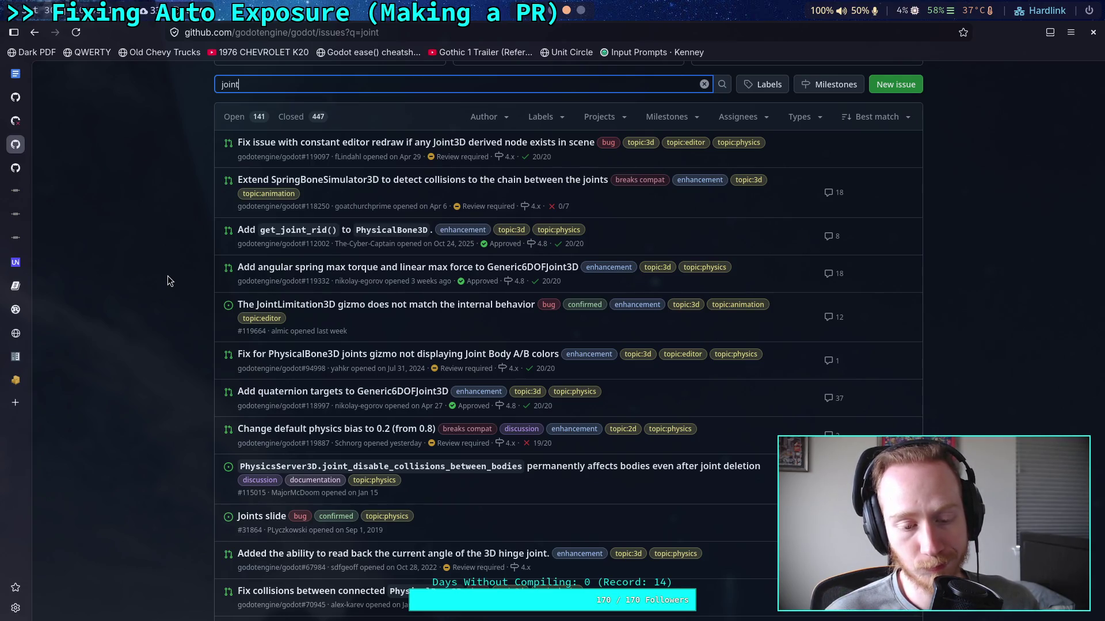
scroll(167, 281, "down", 5)
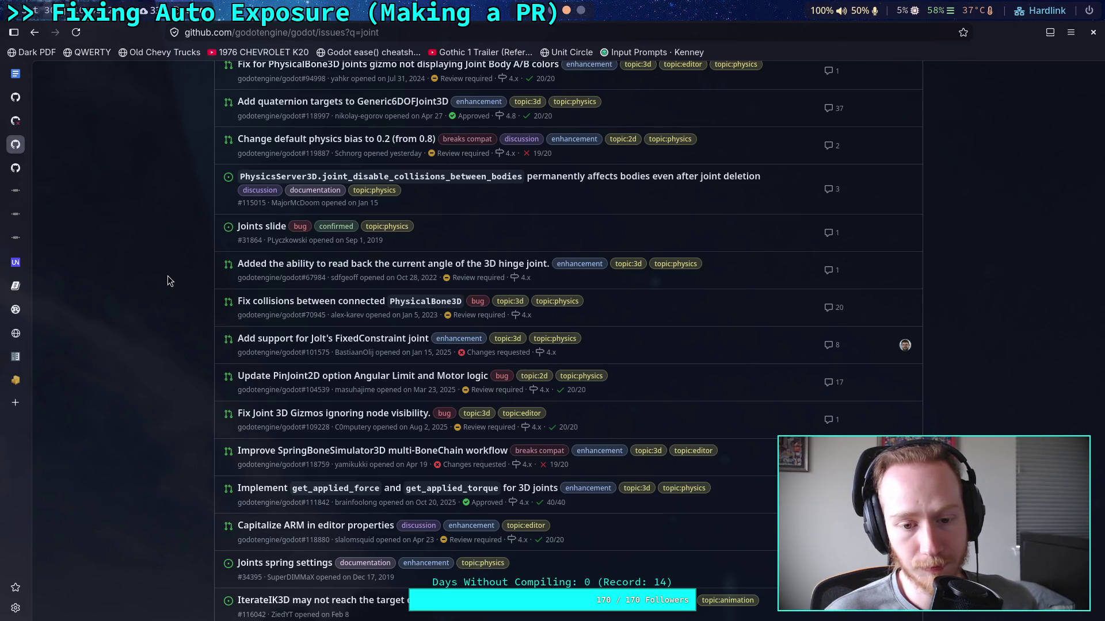
left_click(254, 228)
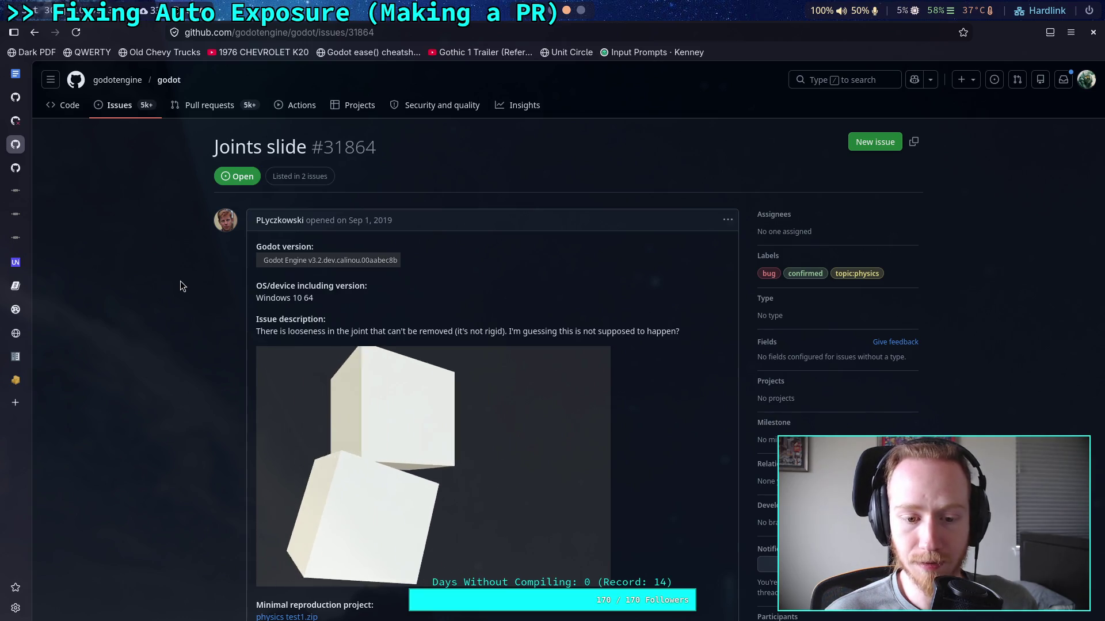
scroll(180, 281, "down", 7)
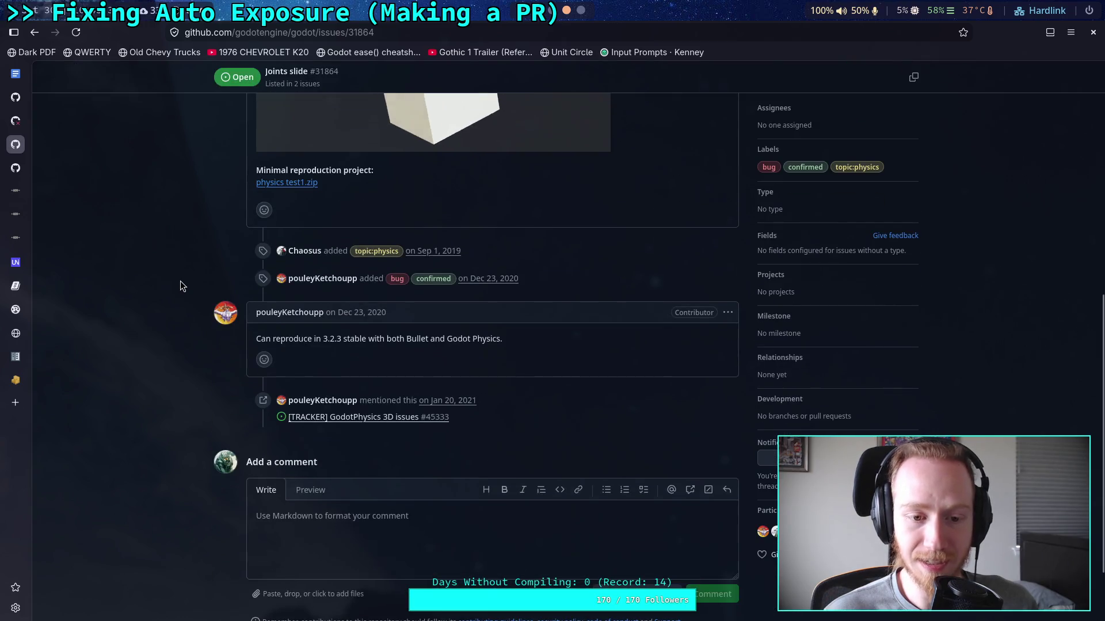
scroll(167, 269, "up", 5)
key("alt+Left")
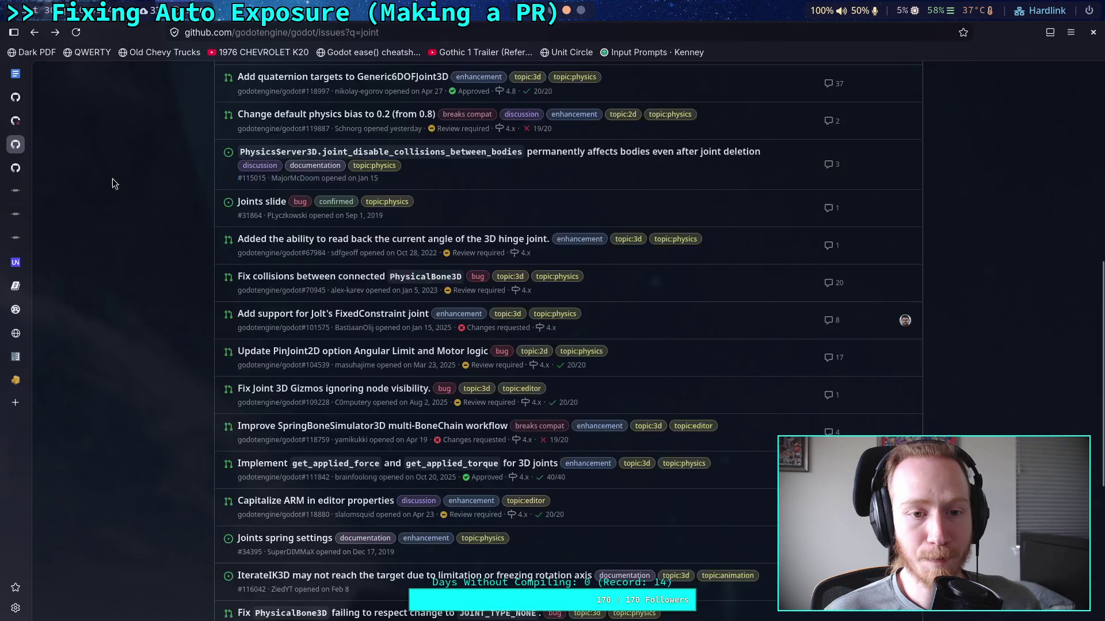
Scroll the joint issue list once more, then switch windows to SwingTwistConstraint.h in Neovim and beyond
scroll(130, 253, "down", 2)
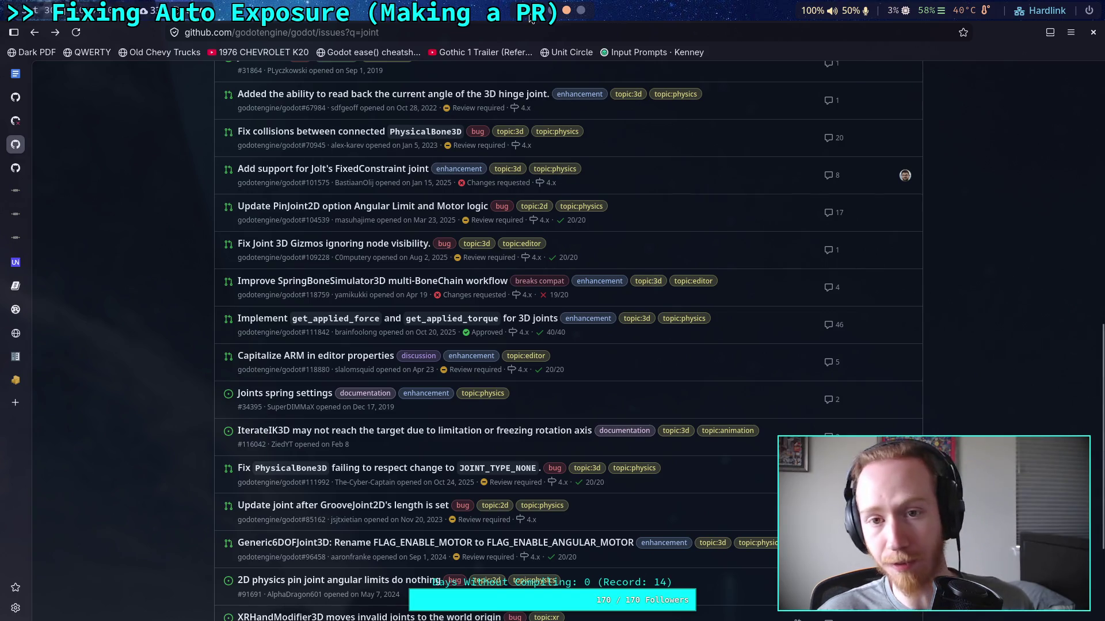
key("alt+Tab")
key("alt+Tab")
key("alt+Tab")
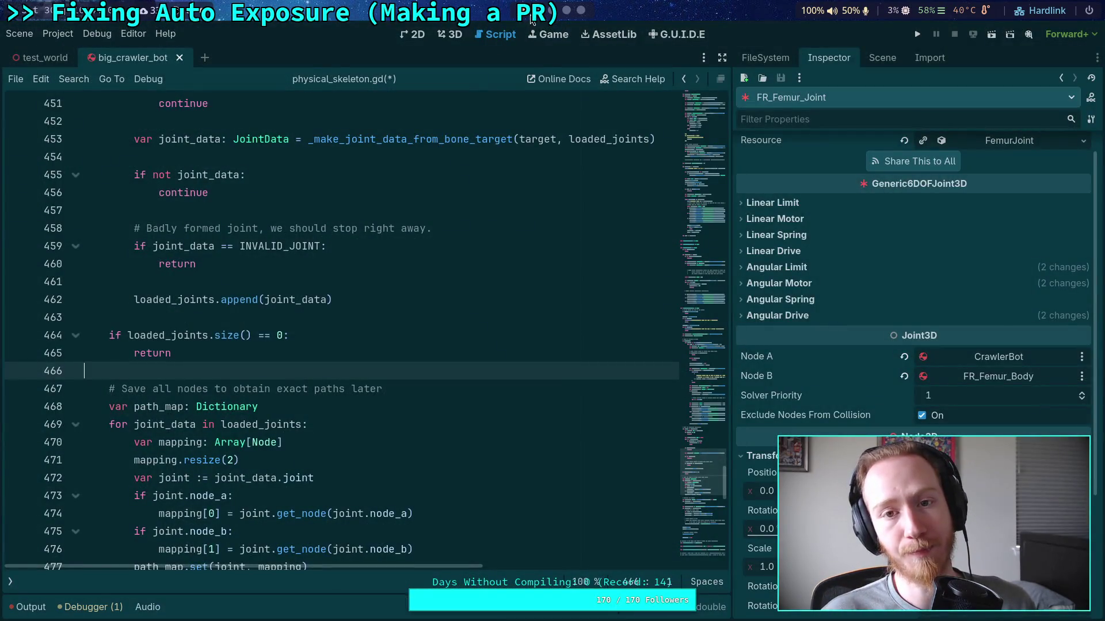
key("alt+Tab")
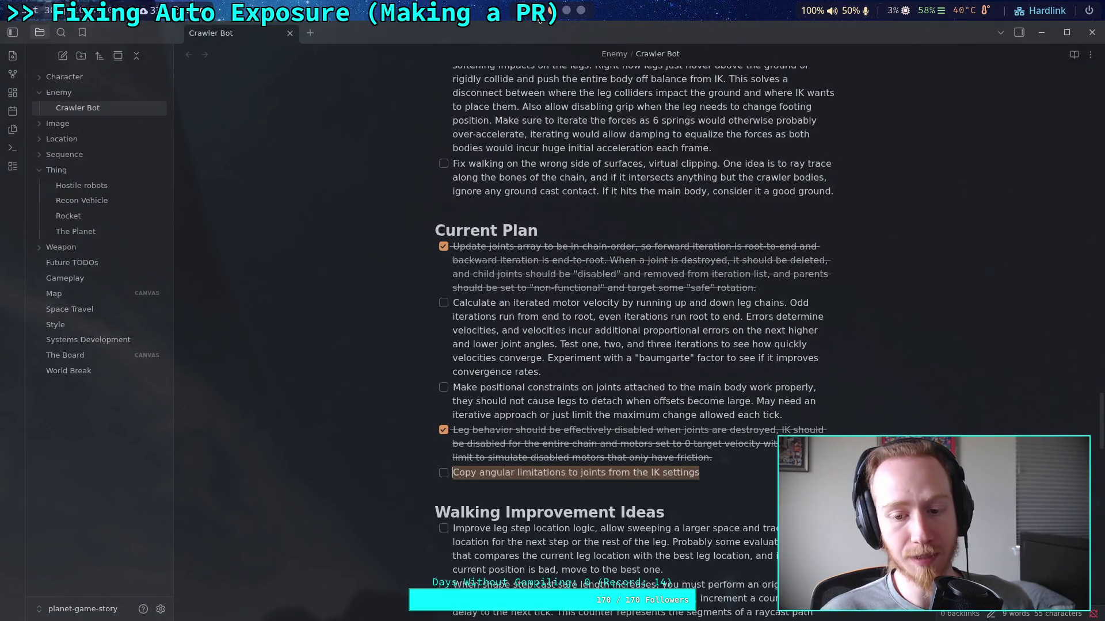
key("alt+Tab")
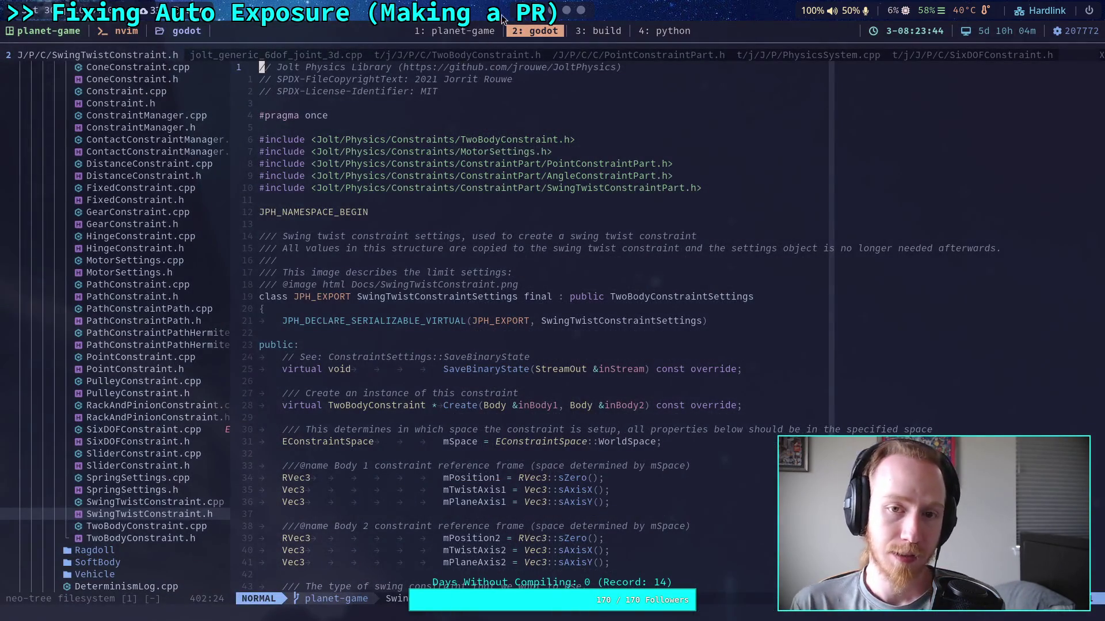
key("alt+Tab")
scroll(397, 333, "down", 10)
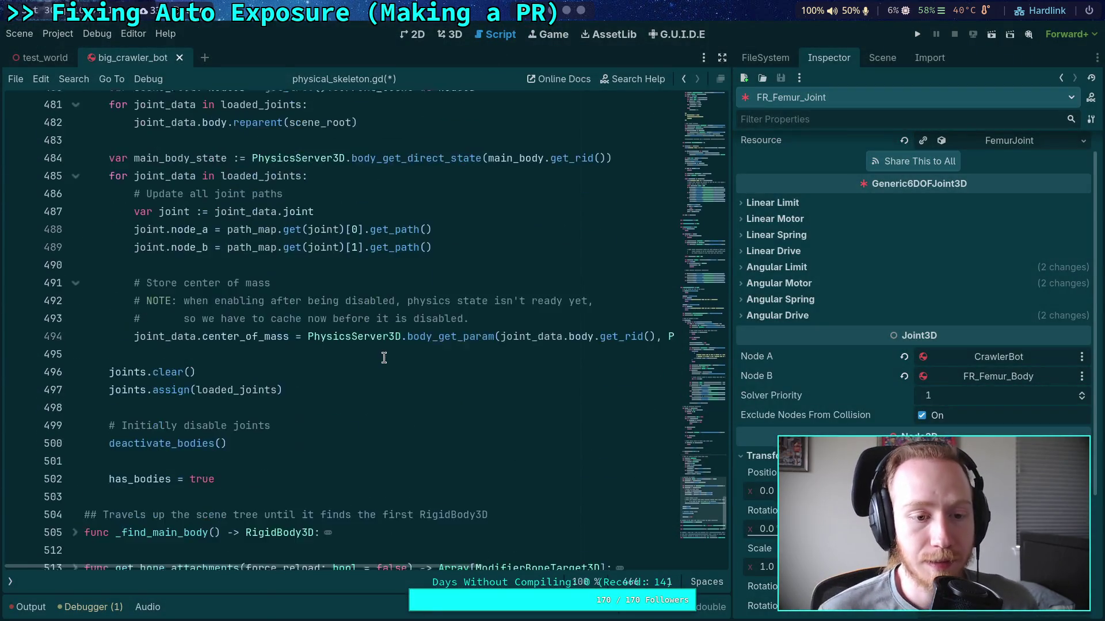
scroll(377, 345, "down", 3)
scroll(383, 342, "up", 20)
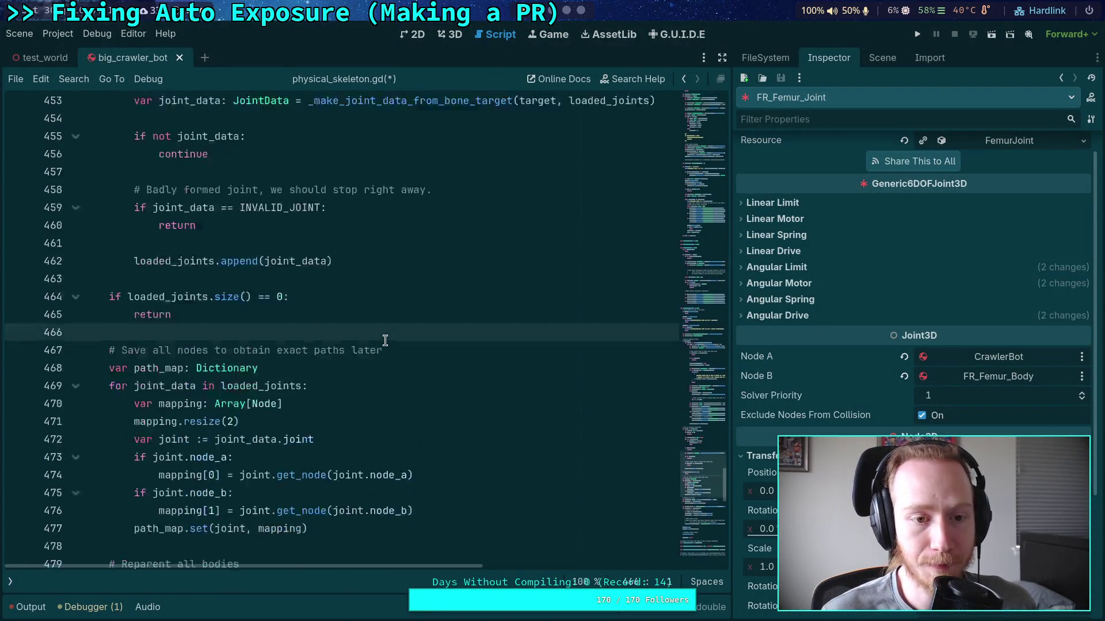
scroll(385, 340, "up", 8)
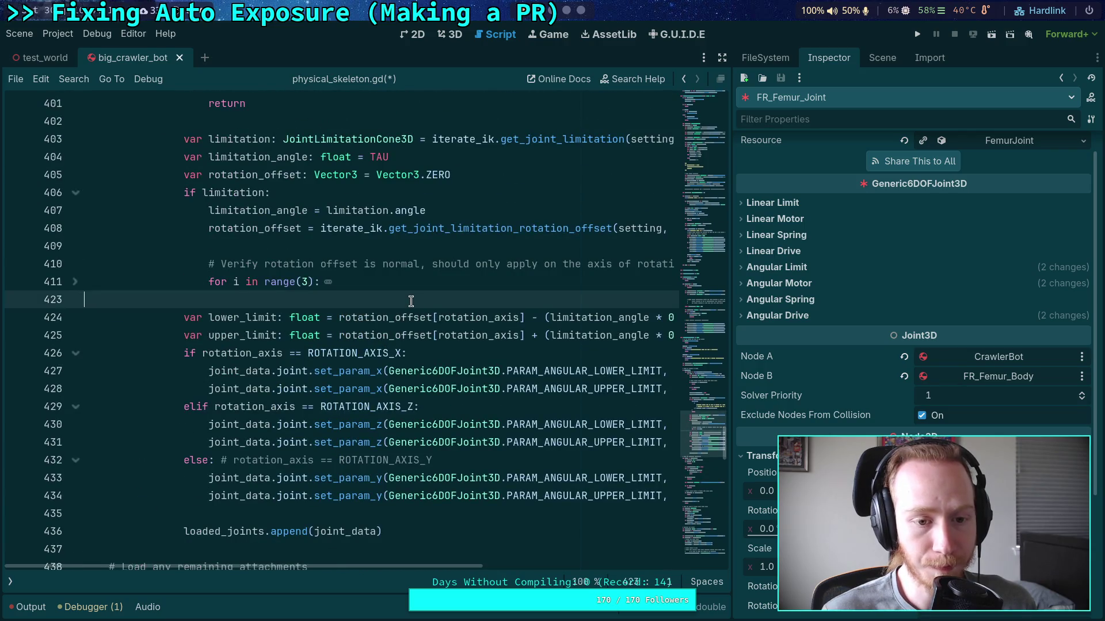
scroll(397, 323, "down", 5)
scroll(411, 301, "down", 4)
scroll(410, 301, "up", 6)
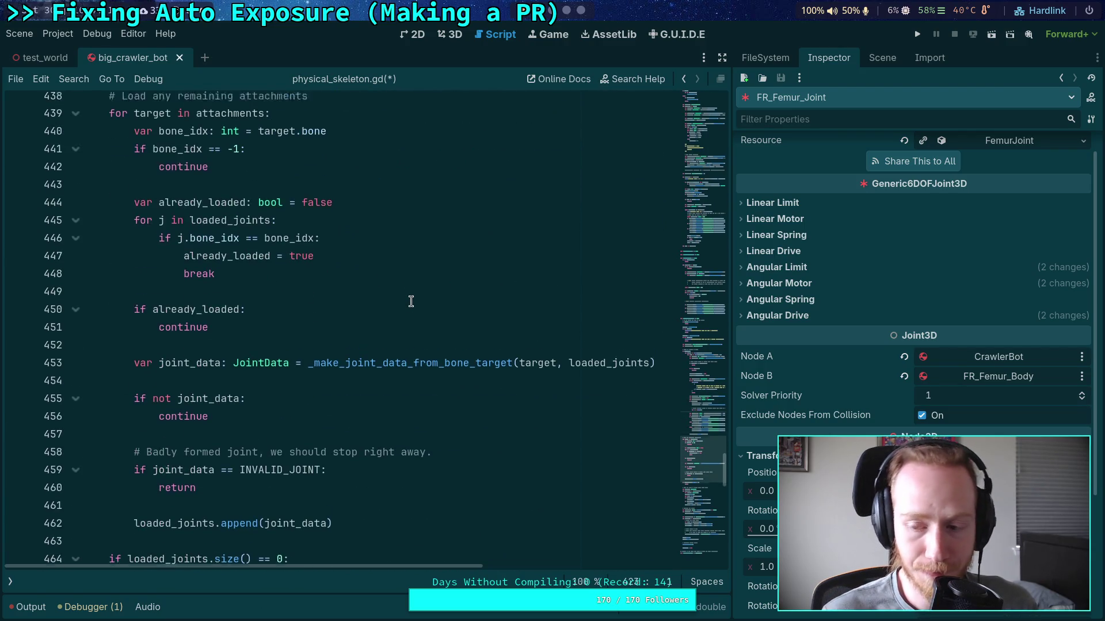
scroll(411, 301, "up", 8)
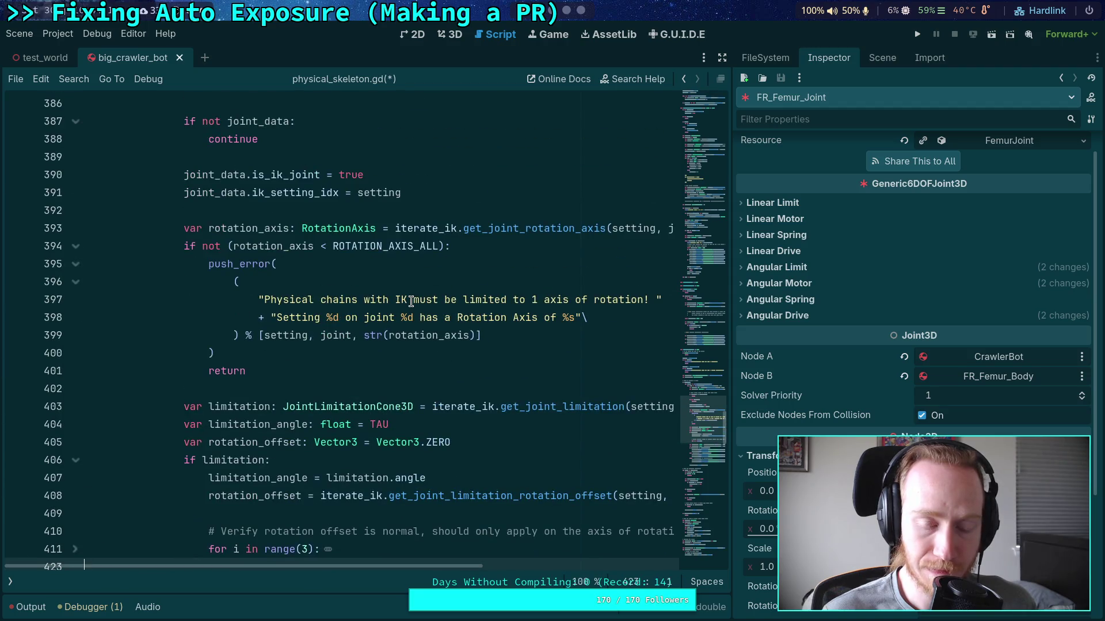
scroll(411, 301, "up", 5)
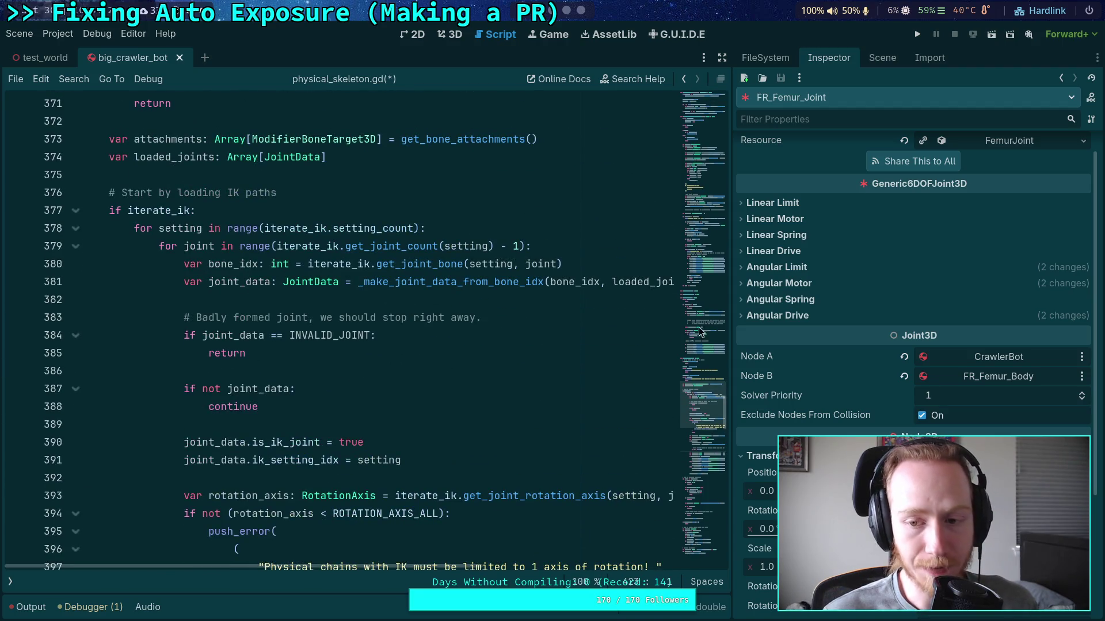
left_click_drag(731, 313, 752, 304)
Place the cursor on line 386 of physical_skeleton.gd, then scroll back up
left_click(372, 369)
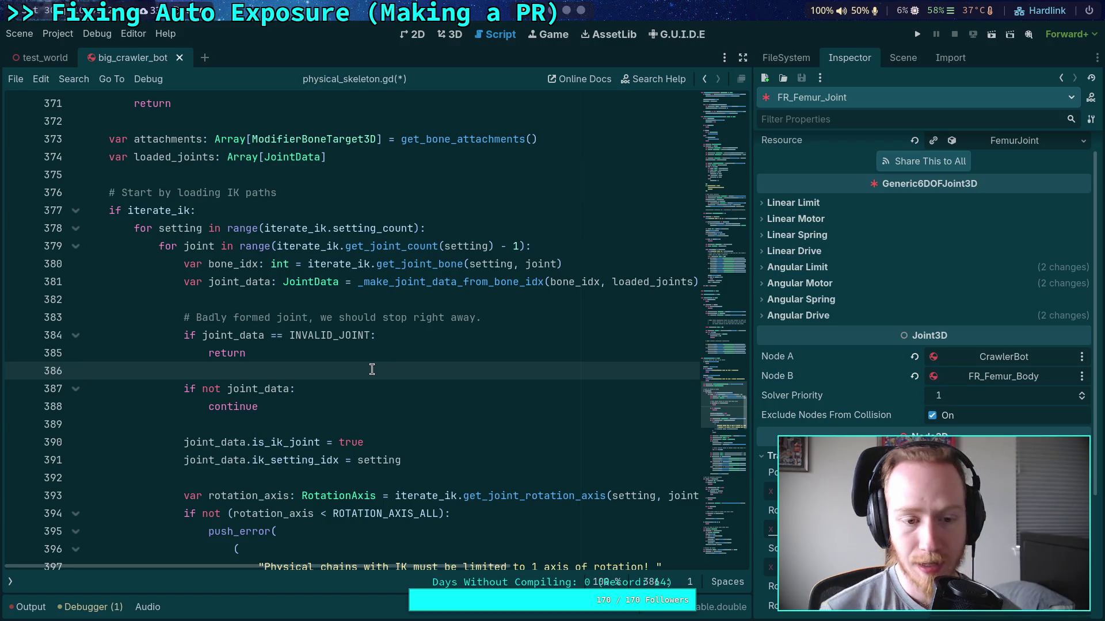
scroll(799, 263, "up", 1)
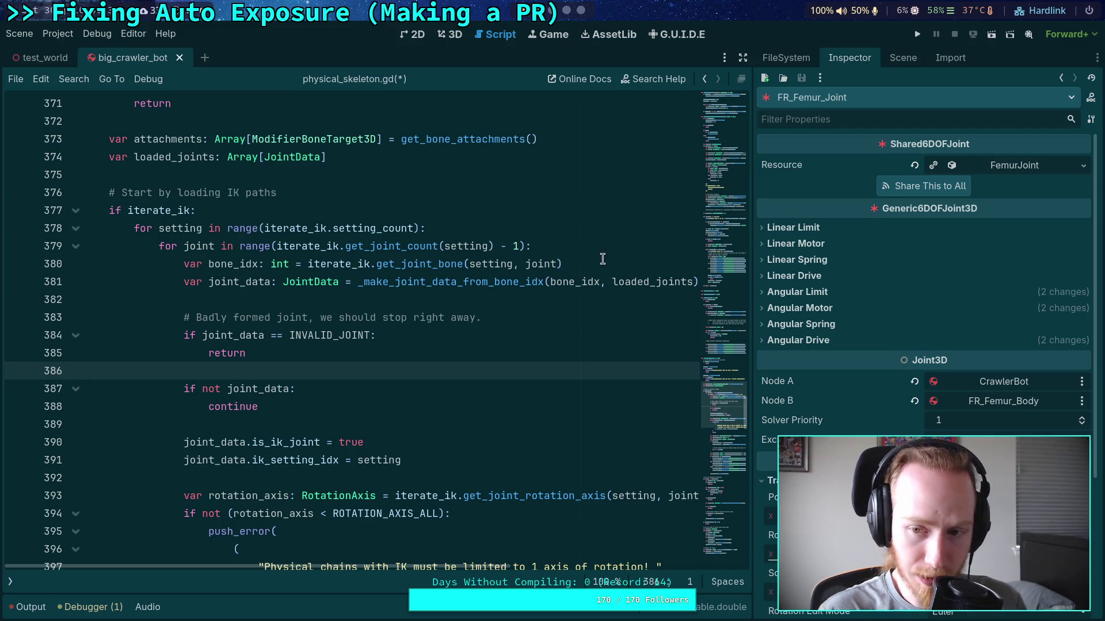
Expand FR_Femur_Joint's Linear Limit X, Y and Z settings, then collapse them again
left_click(785, 228)
left_click(778, 243)
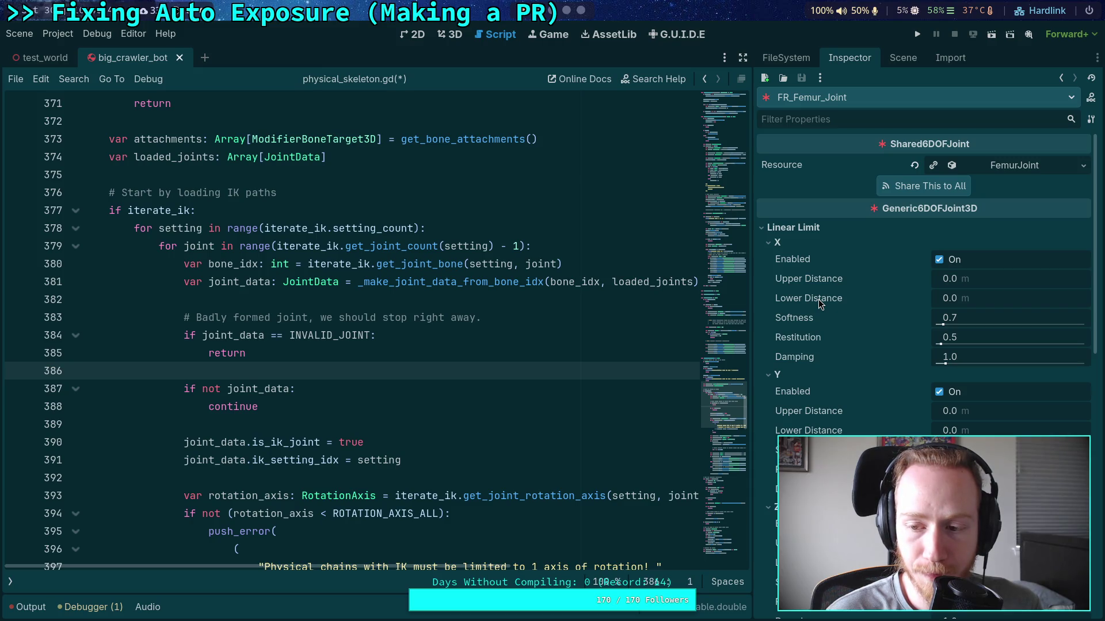
scroll(810, 429, "down", 2)
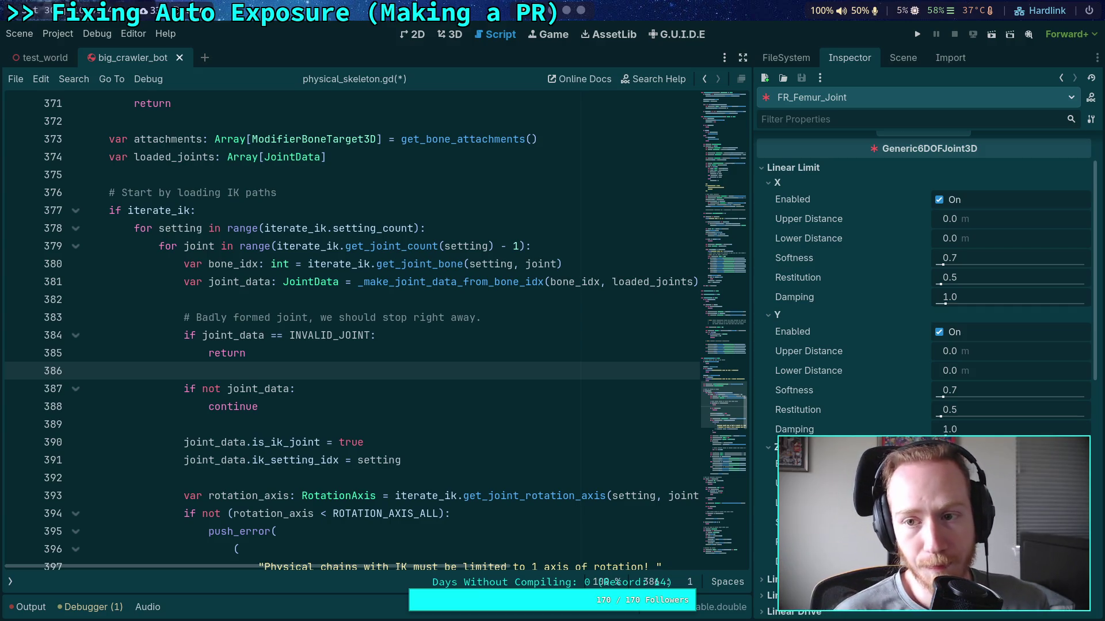
left_click(771, 448)
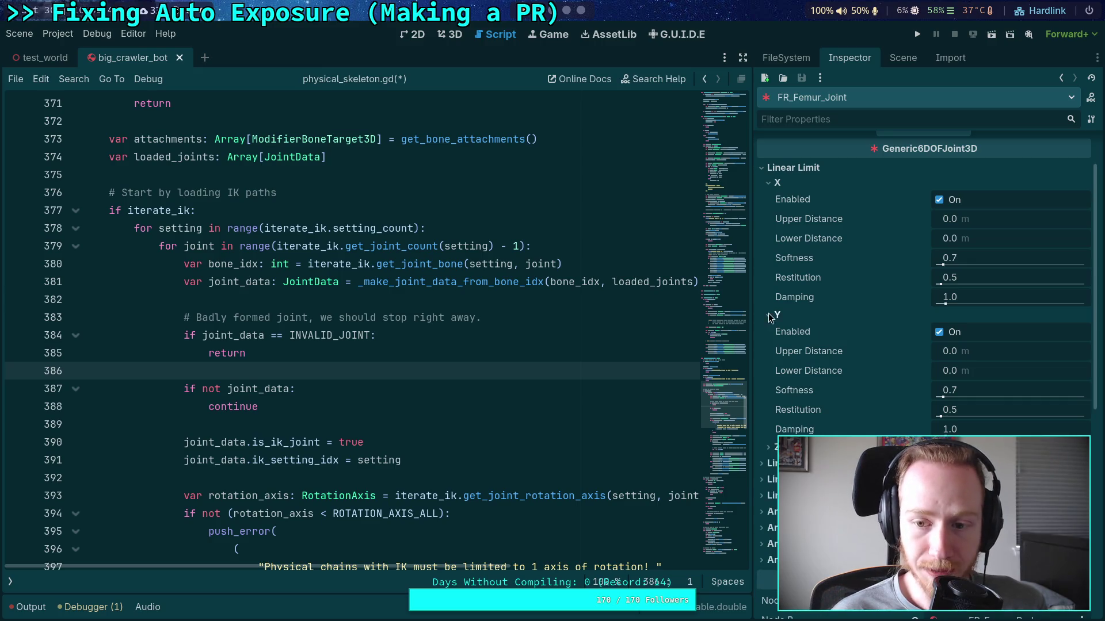
left_click(771, 319)
left_click(780, 183)
left_click(789, 167)
Peek at Linear Spring X, then reopen Linear Limit X, Y and Z showing 0.0 m distances
left_click(811, 200)
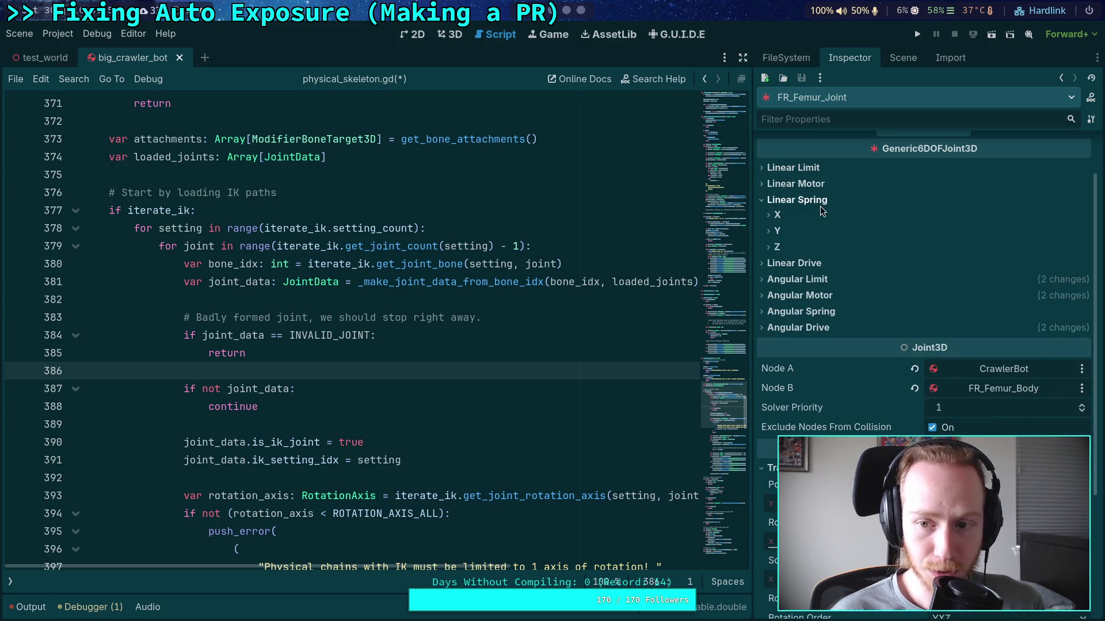
left_click(788, 215)
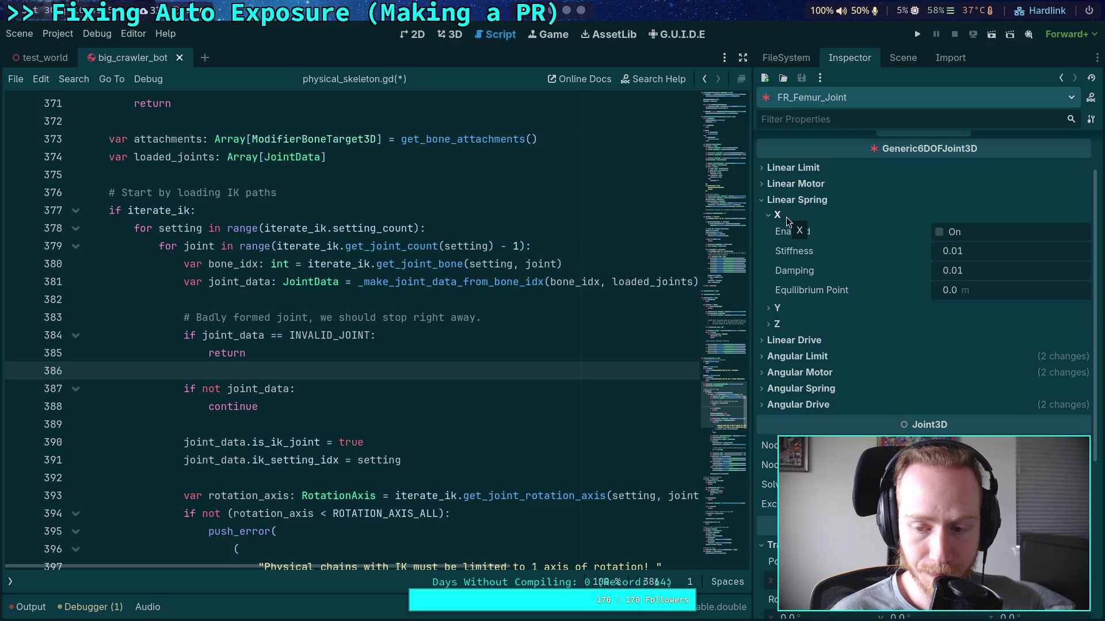
left_click(786, 217)
left_click(791, 200)
left_click(809, 167)
left_click(777, 182)
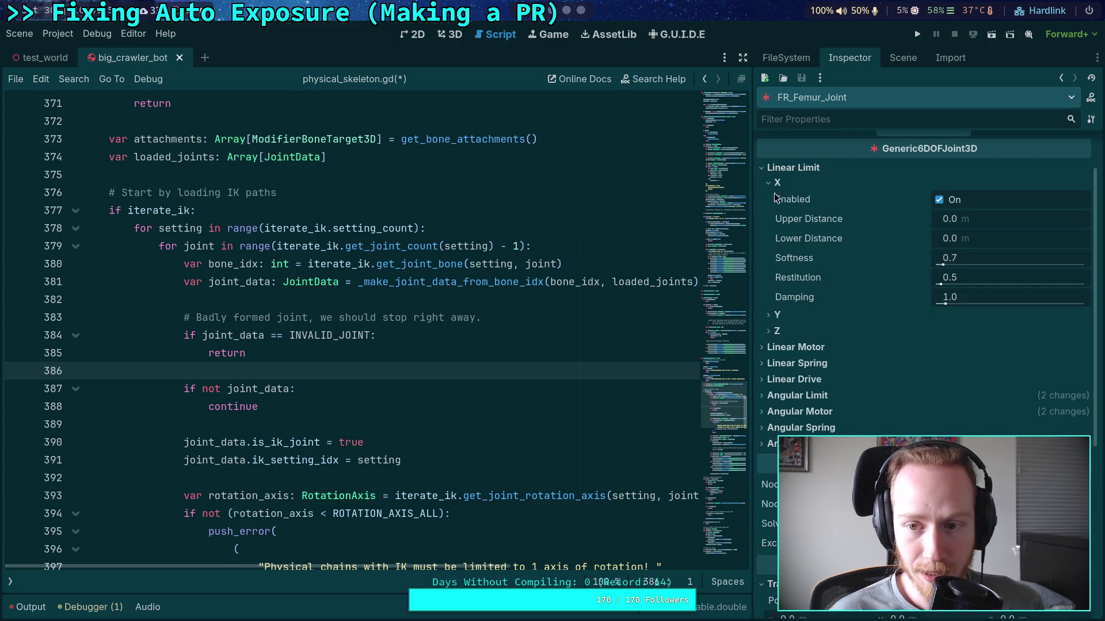
left_click(778, 333)
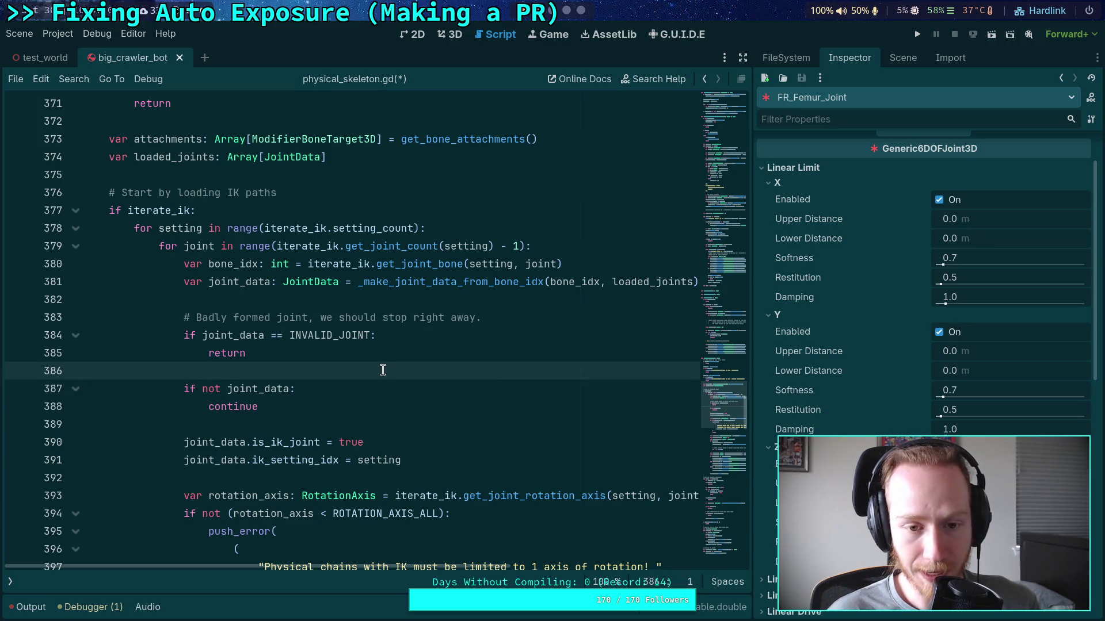
scroll(383, 370, "down", 2)
scroll(388, 362, "down", 5)
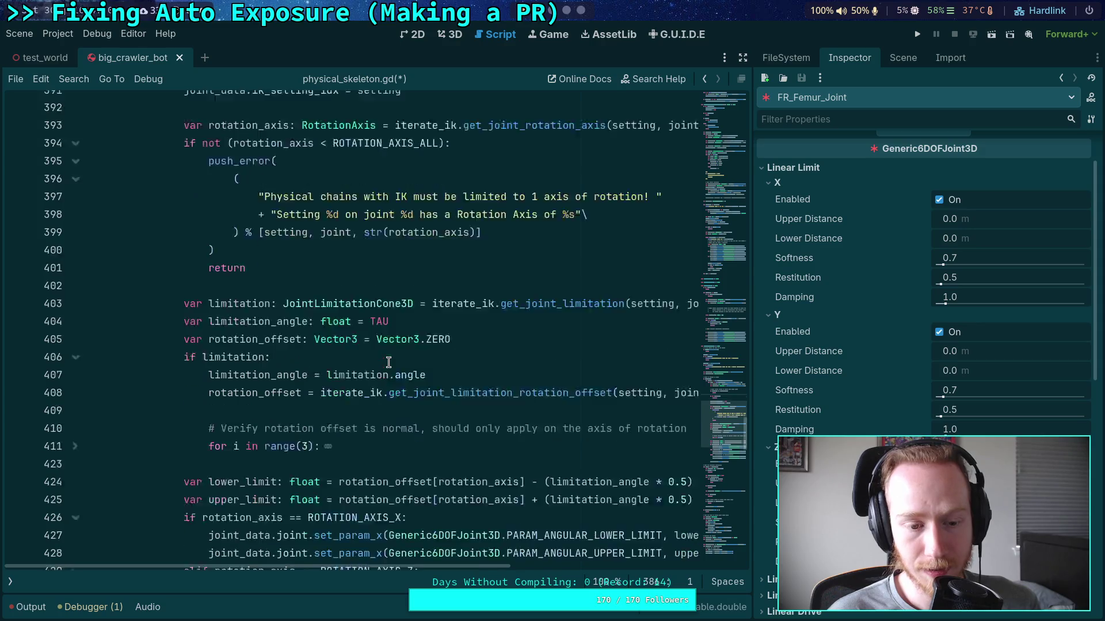
scroll(389, 362, "down", 15)
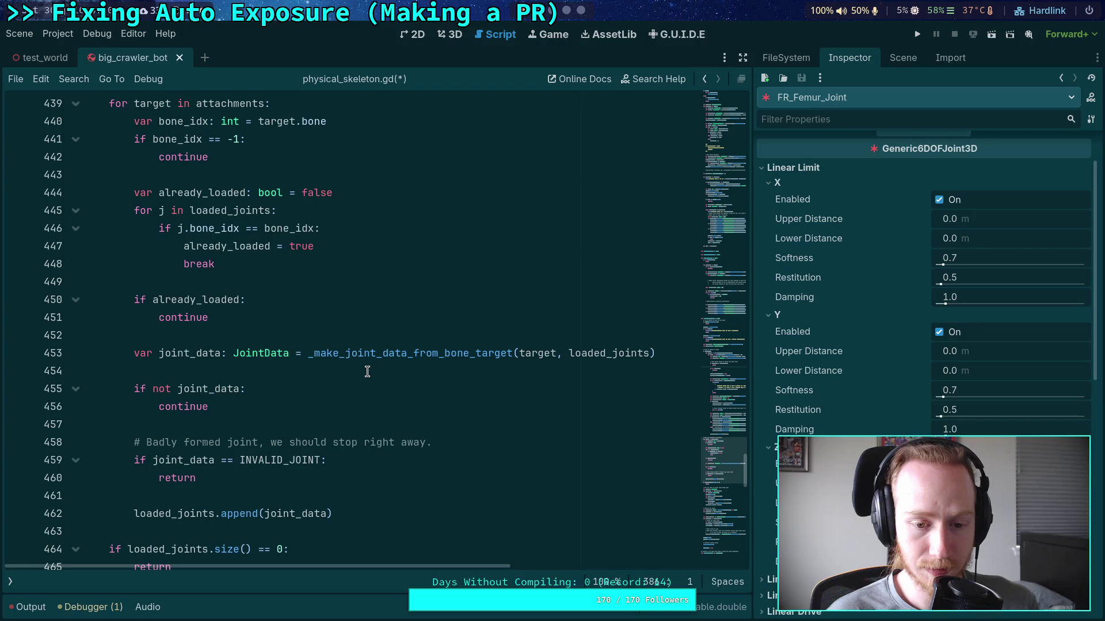
scroll(367, 371, "up", 20)
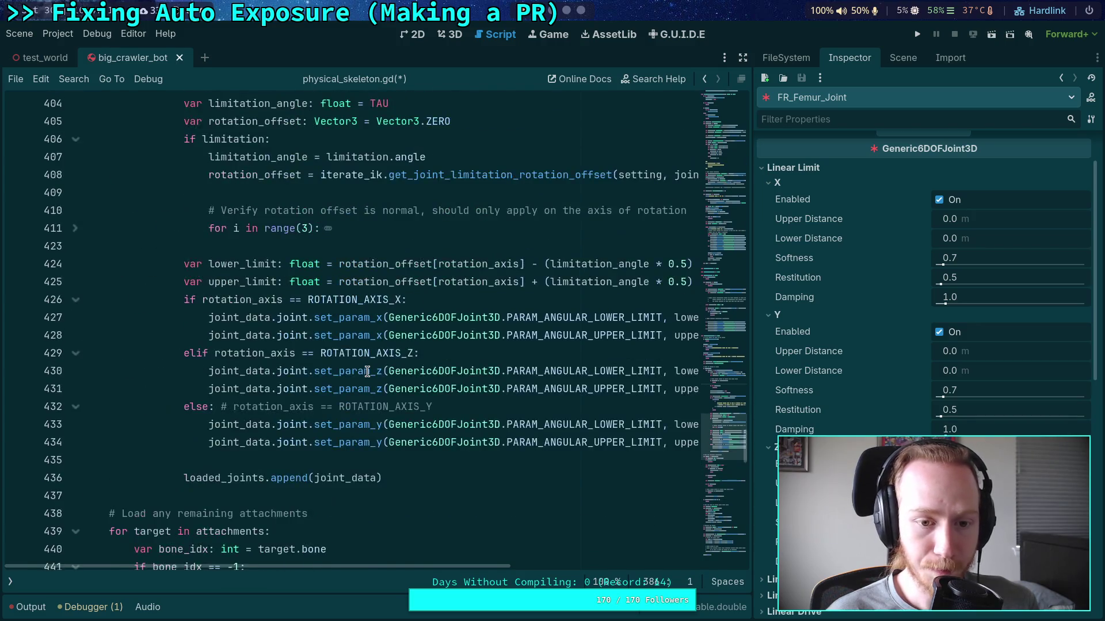
scroll(338, 367, "down", 20)
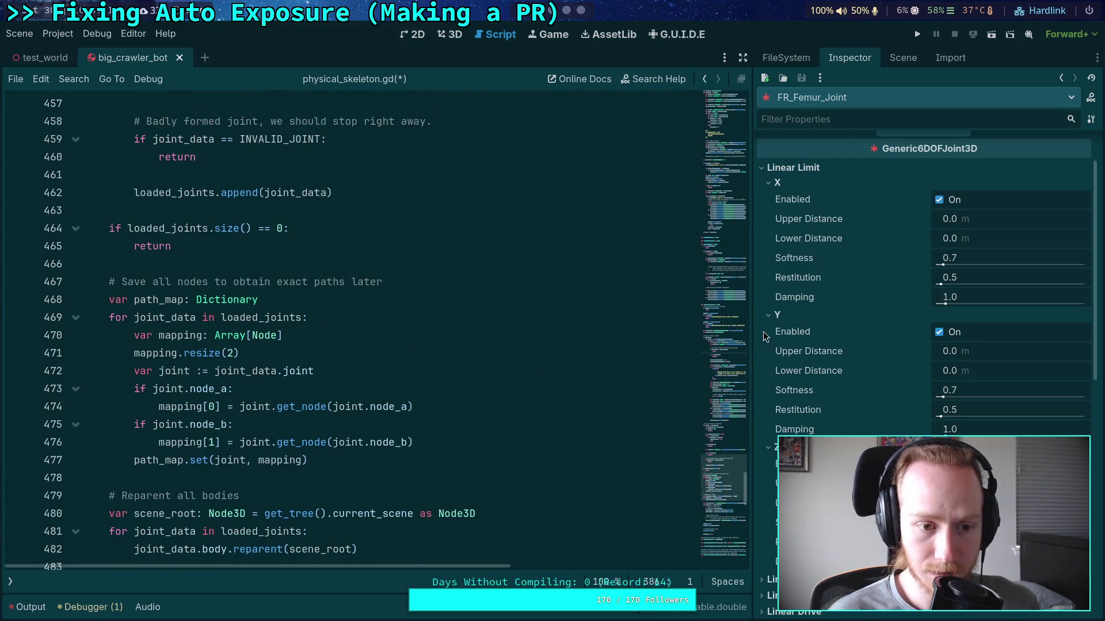
scroll(376, 363, "down", 12)
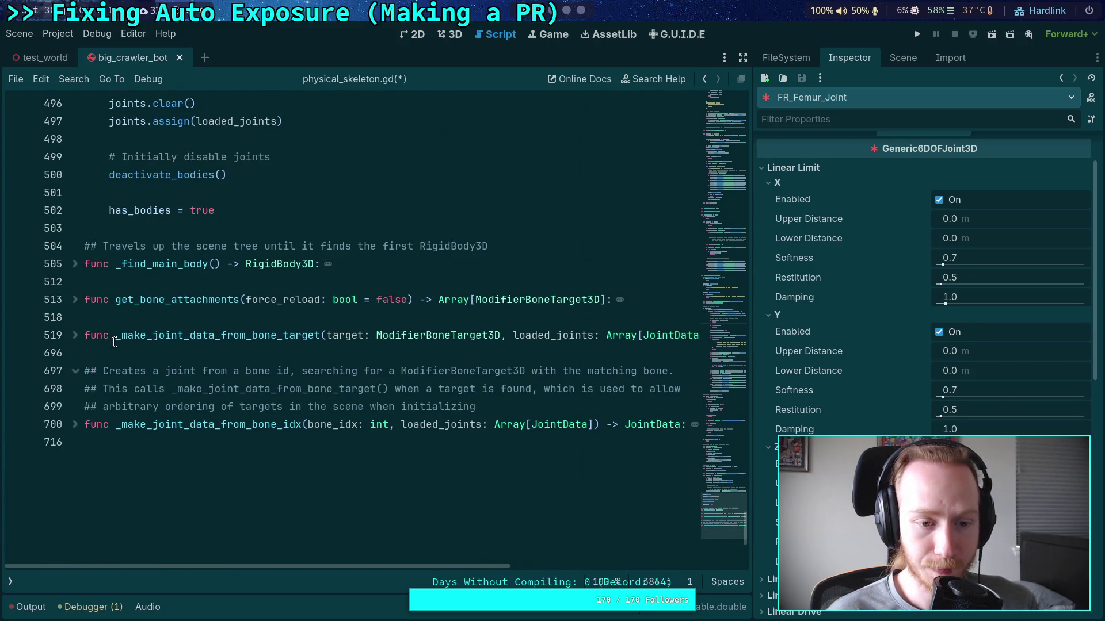
scroll(228, 340, "up", 3)
scroll(228, 340, "up", 20)
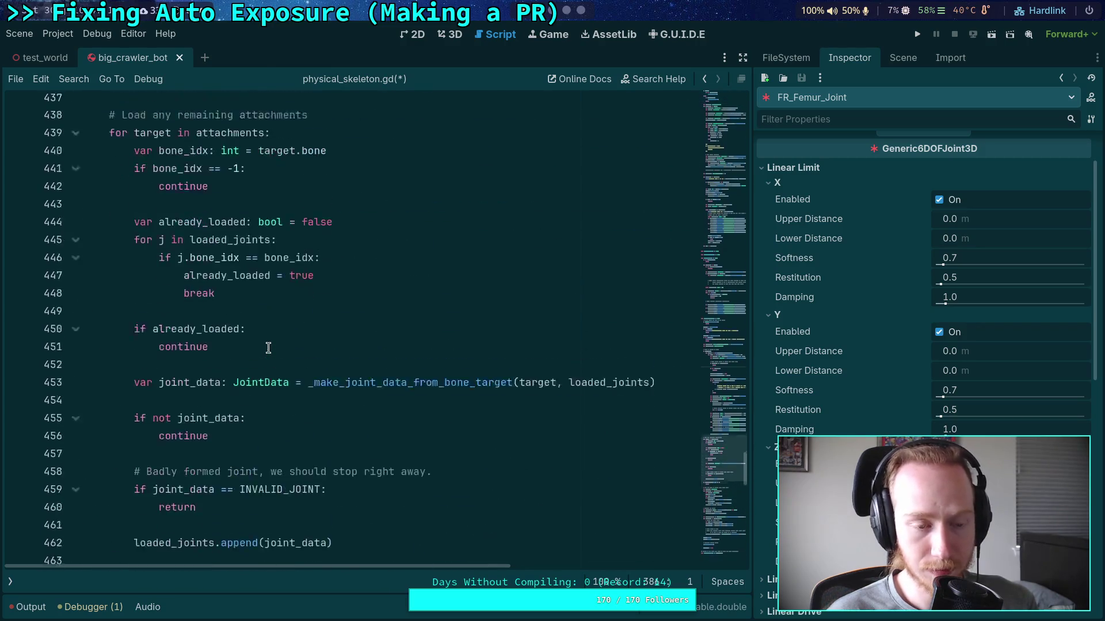
scroll(268, 348, "up", 13)
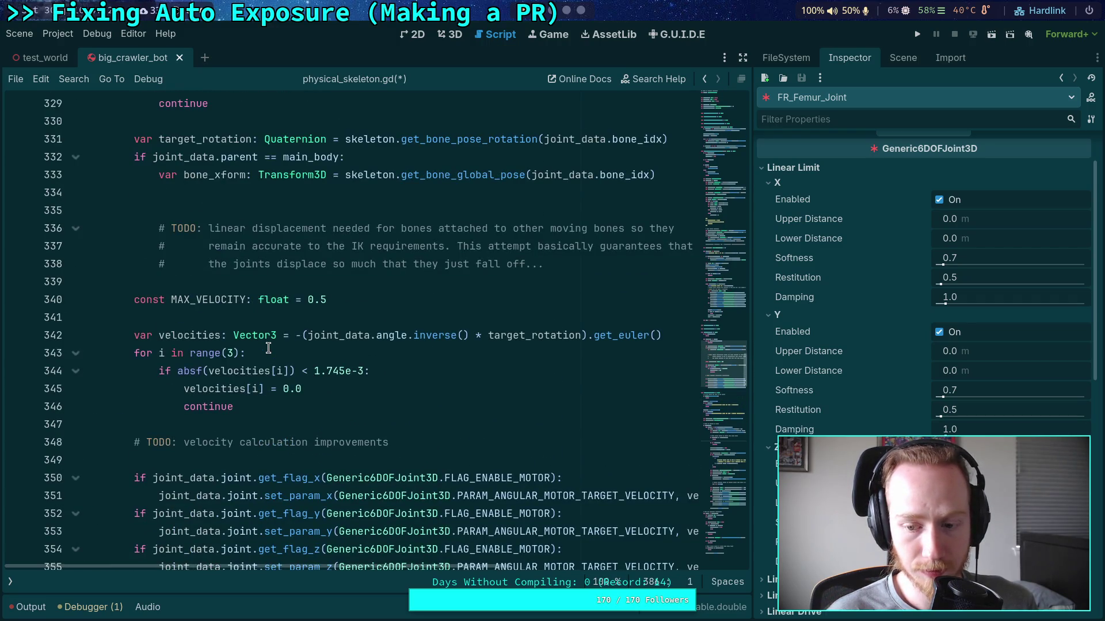
Review FR_Femur_Joint's Angular Limit Y, X and Z, collapse all groups, and place the cursor on line 347
left_click(786, 168)
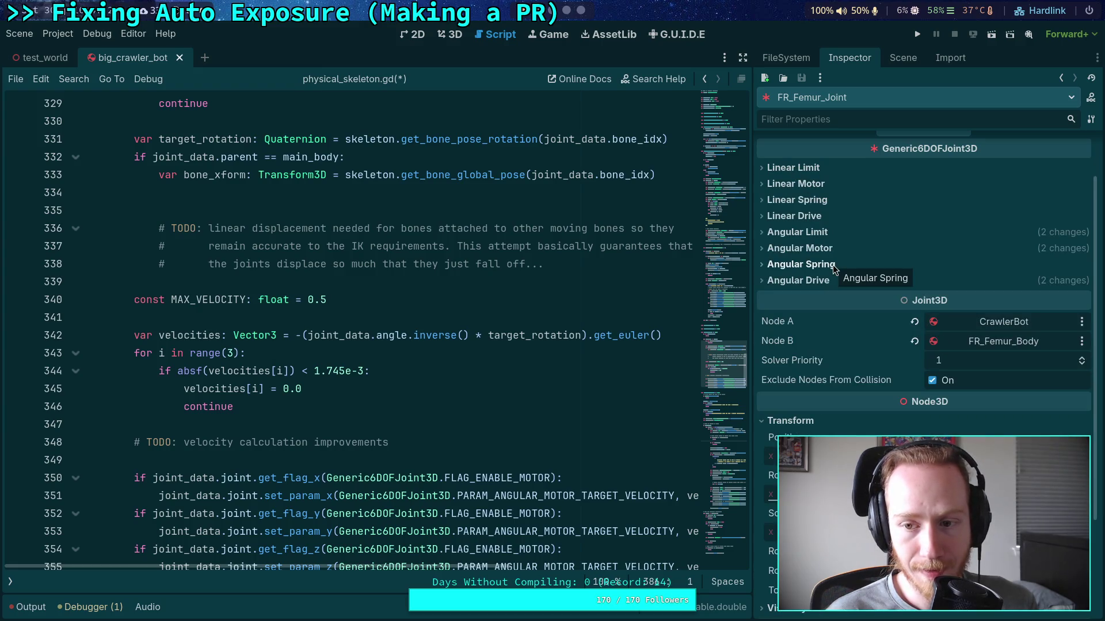
left_click(820, 233)
left_click(781, 263)
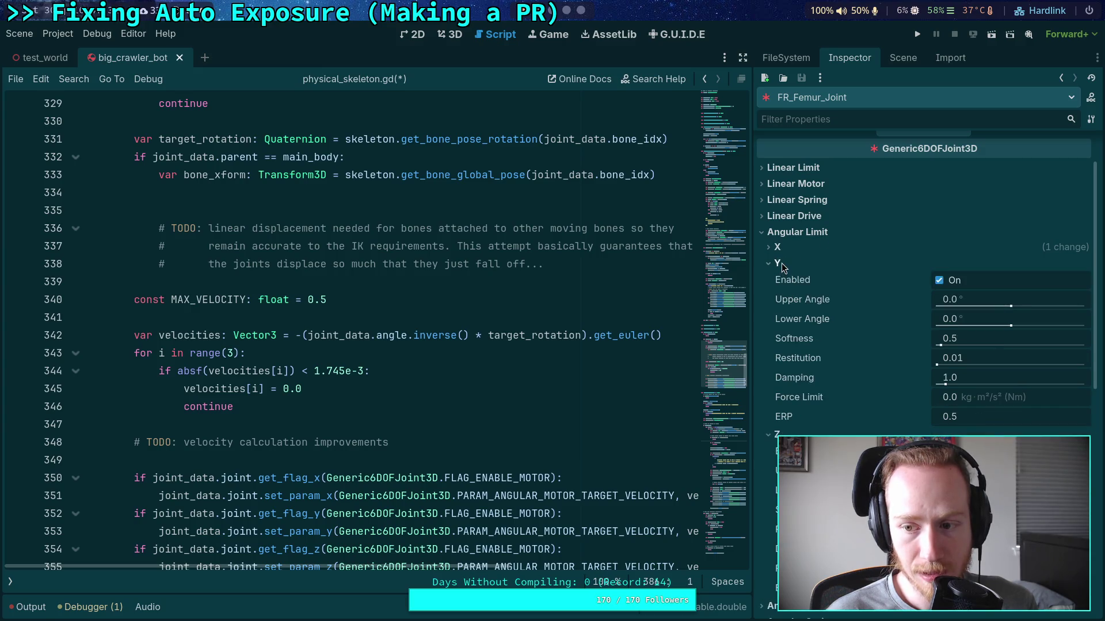
left_click(781, 264)
left_click(785, 247)
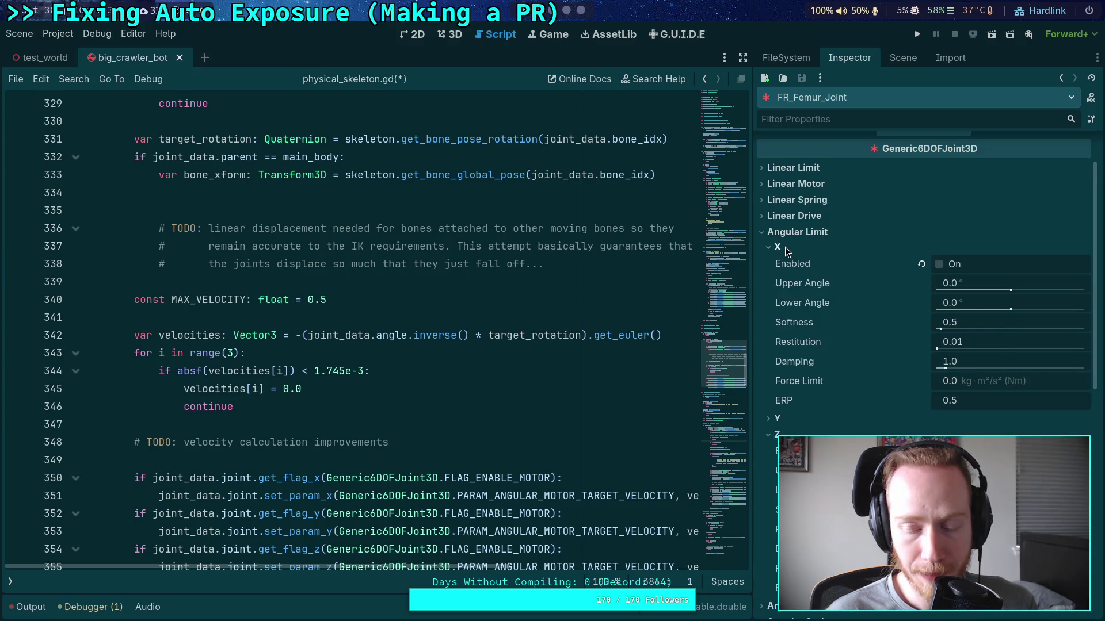
left_click(785, 246)
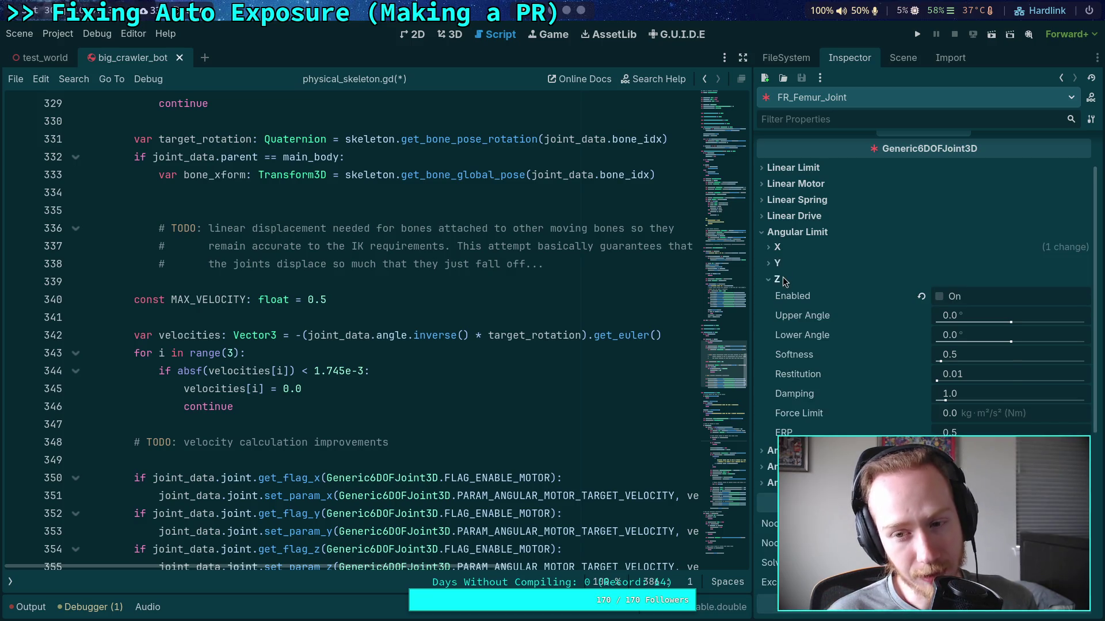
left_click(785, 277)
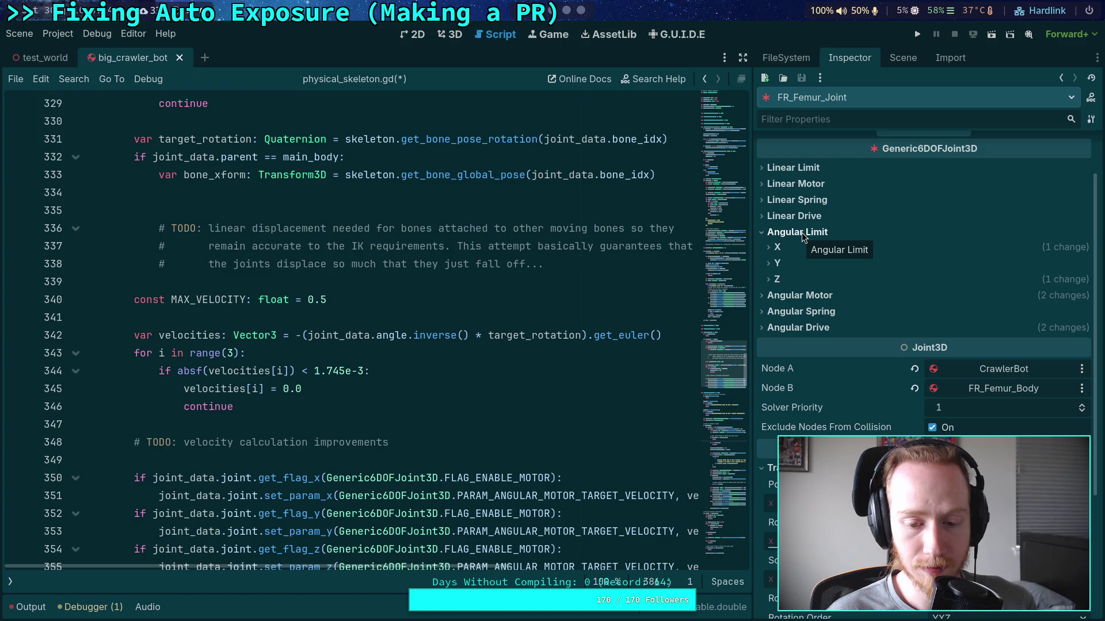
left_click(802, 233)
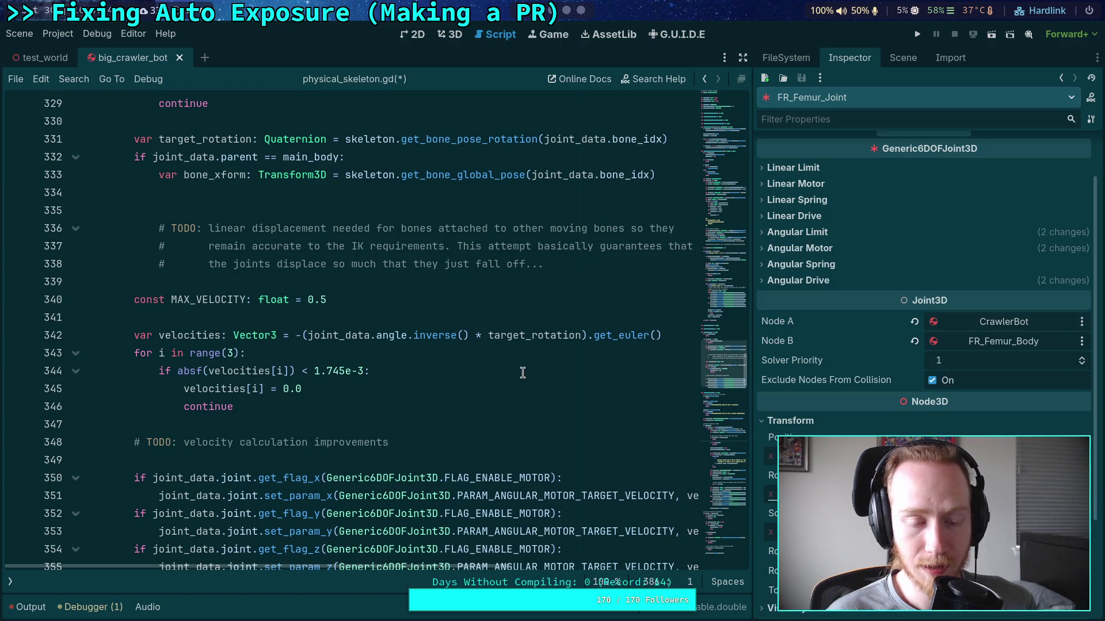
left_click(485, 426)
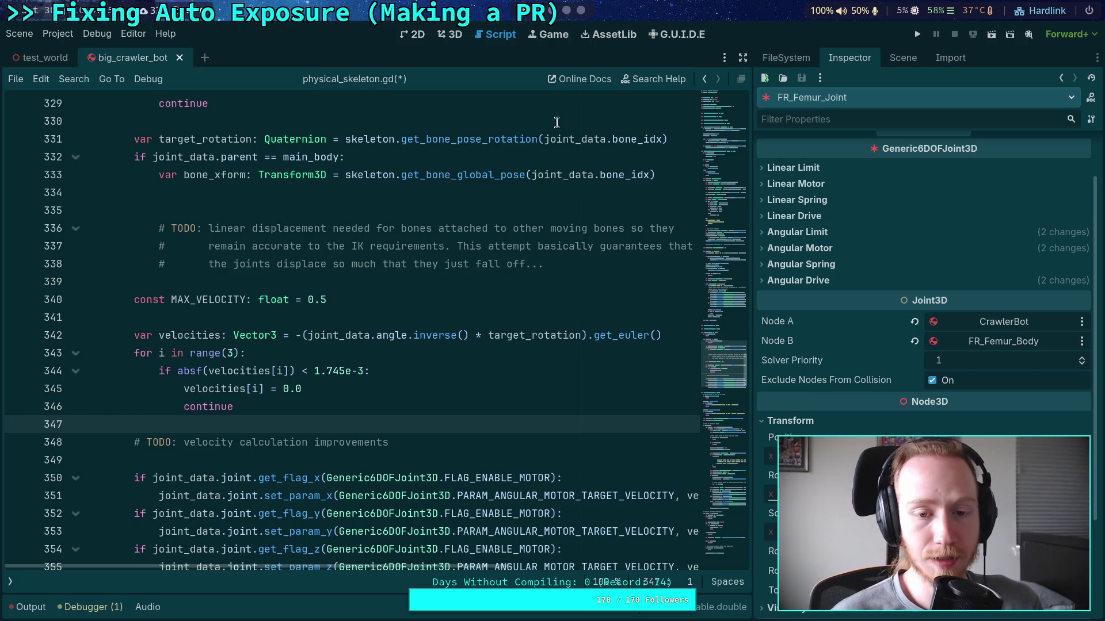
left_click(546, 12)
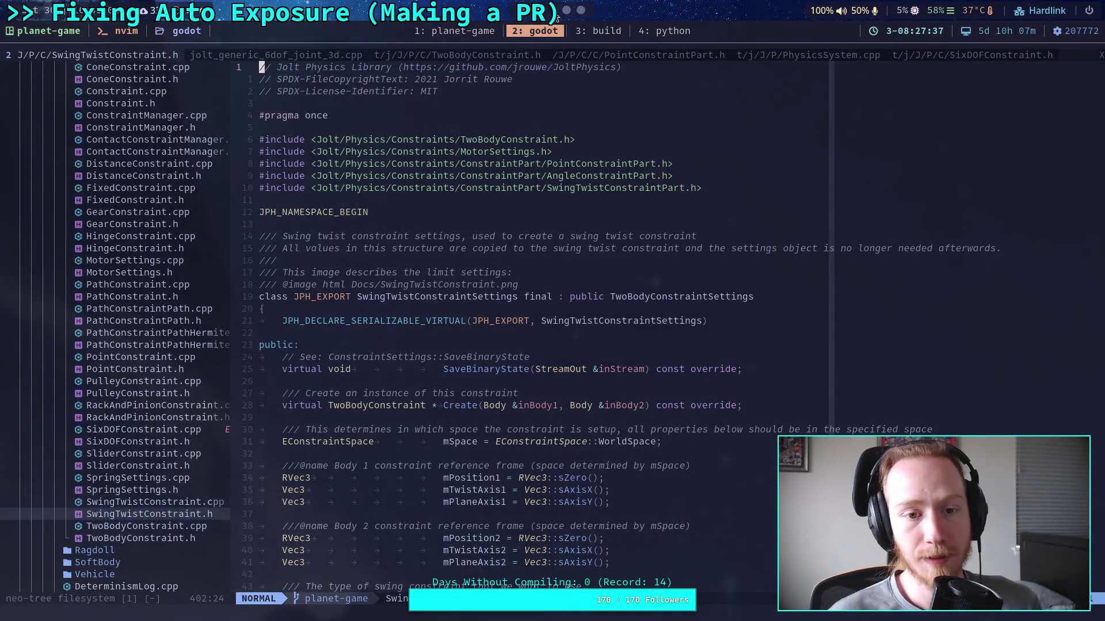
Read SwingTwistConstraint.h's swing/twist limit fields from mPosition2 to Friction, then return to Godot
scroll(702, 569, "down", 5)
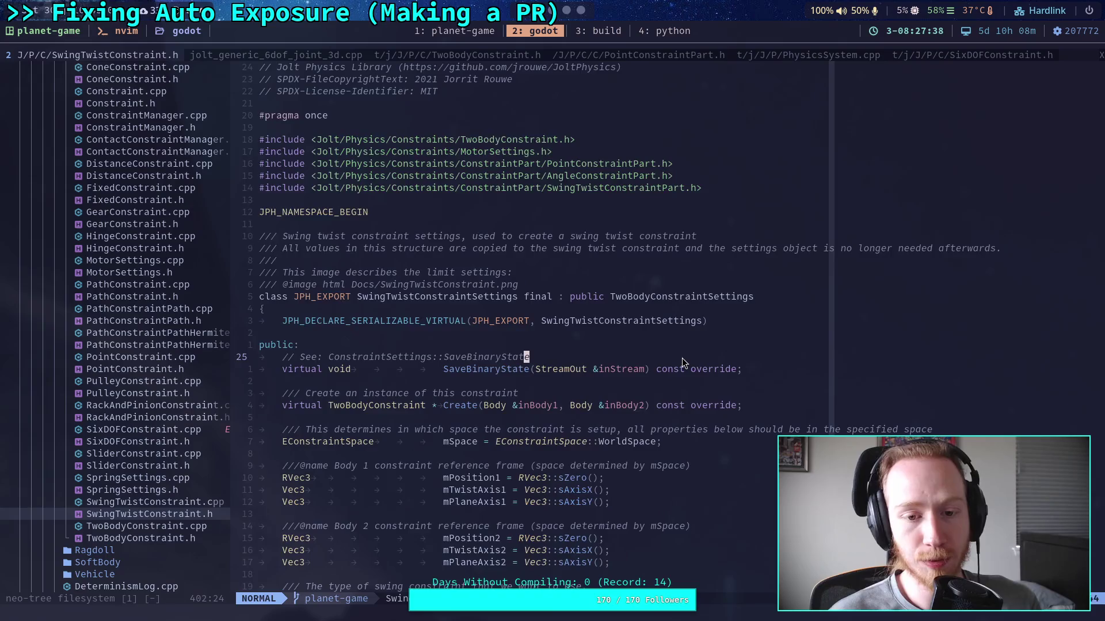
left_click(706, 344)
scroll(705, 343, "up", 2)
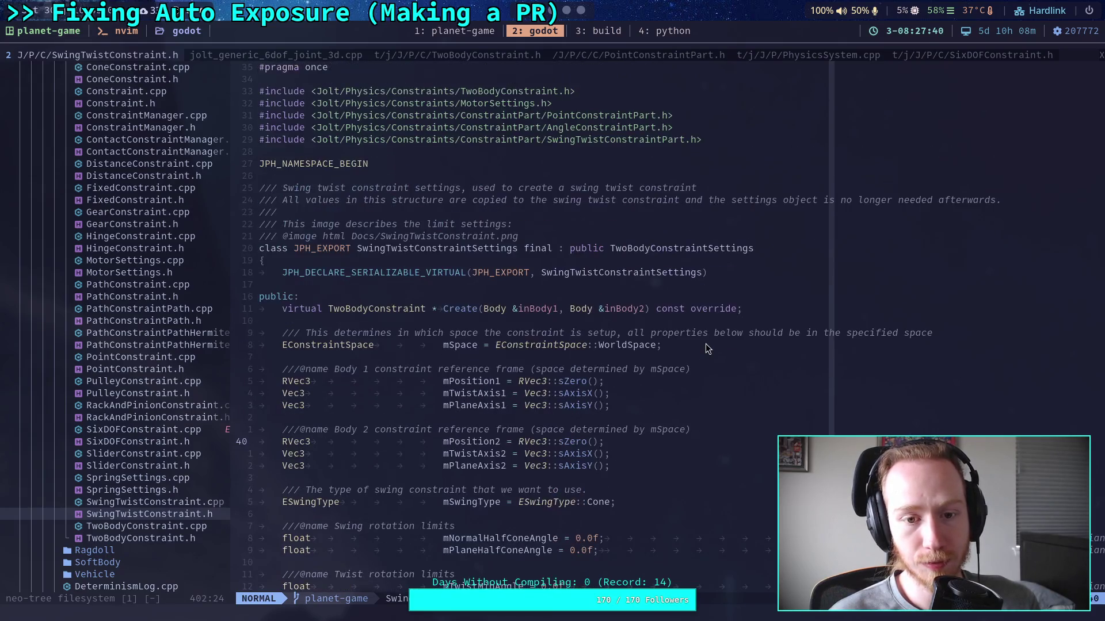
scroll(705, 343, "down", 5)
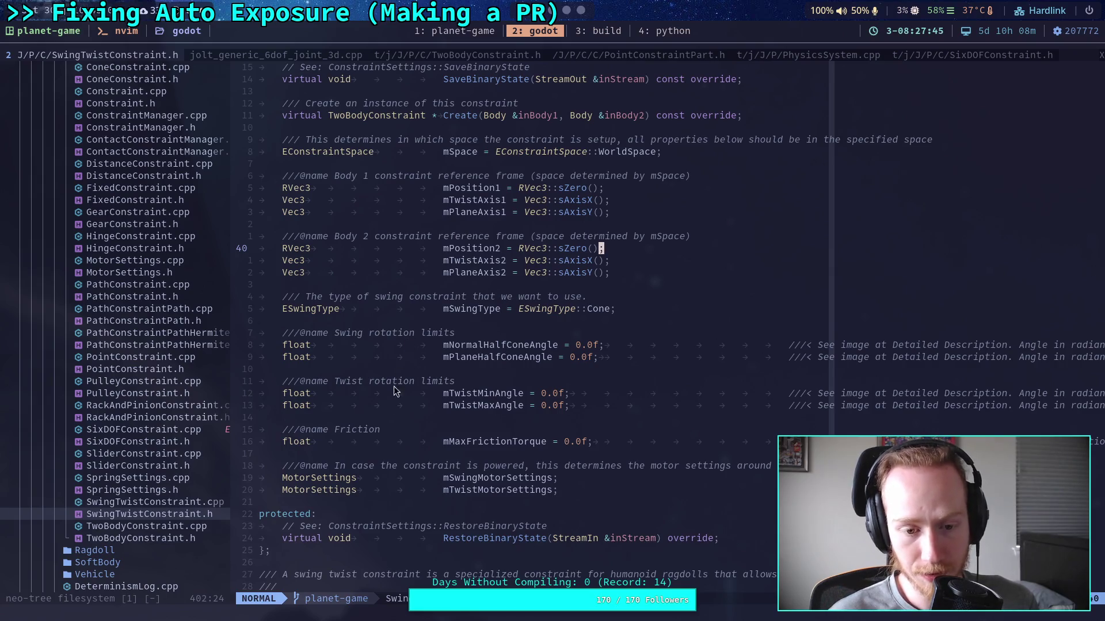
left_click(371, 452)
left_click(360, 418)
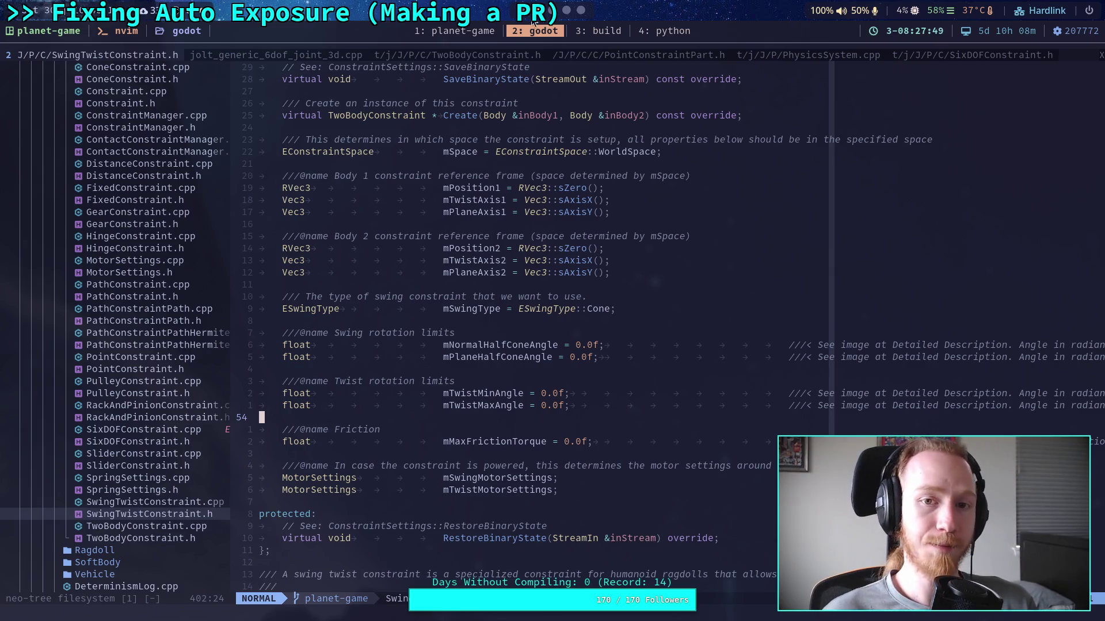
key("alt+Tab")
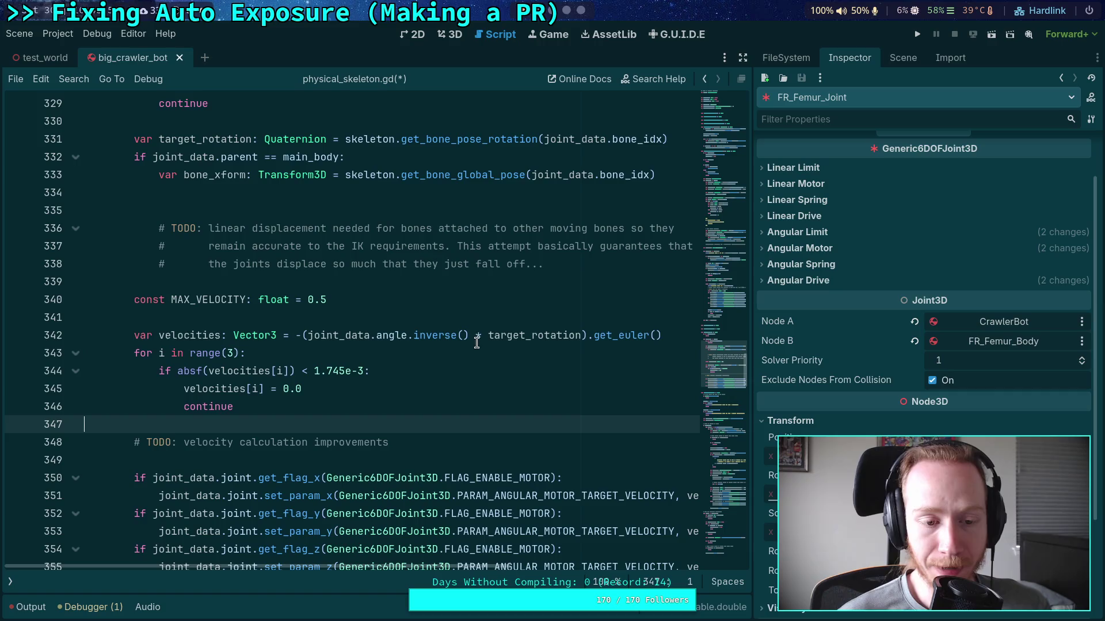
Review lines 341–357 of physical_skeleton.gd, then bring up the big_crawler_bot 3D scene
left_click(439, 316)
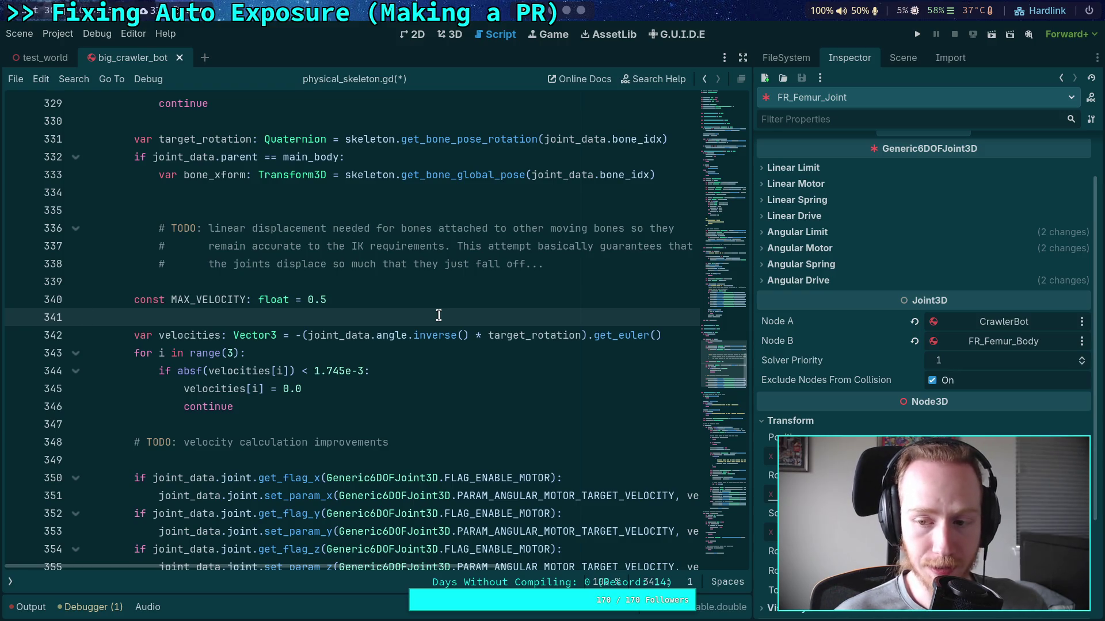
scroll(438, 315, "down", 4)
left_click(326, 372)
left_click(332, 388)
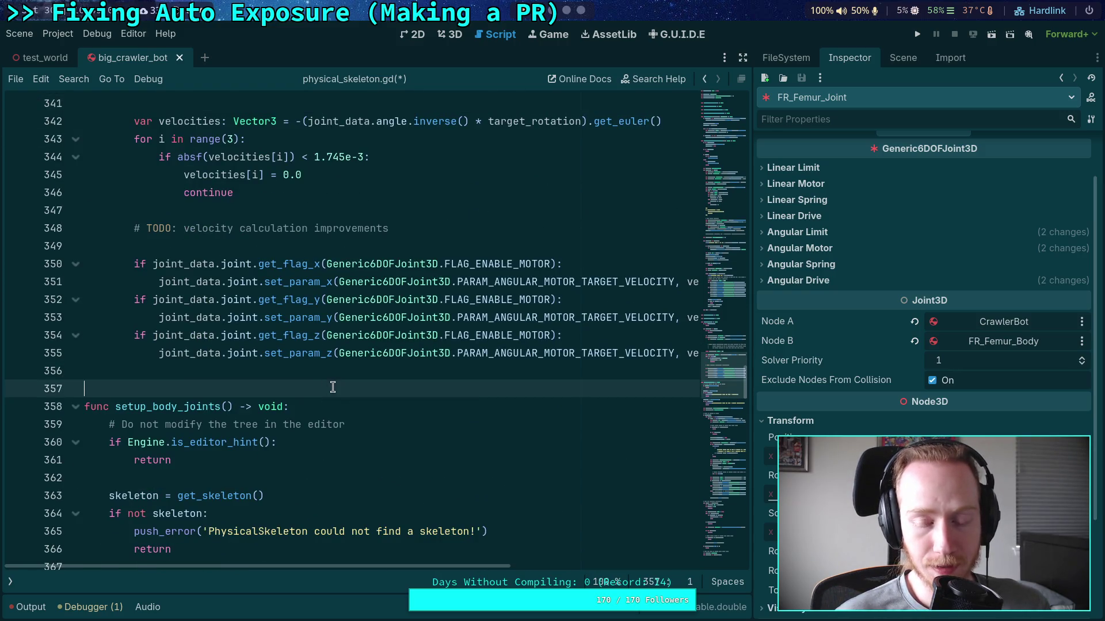
left_click(345, 366)
left_click(334, 379)
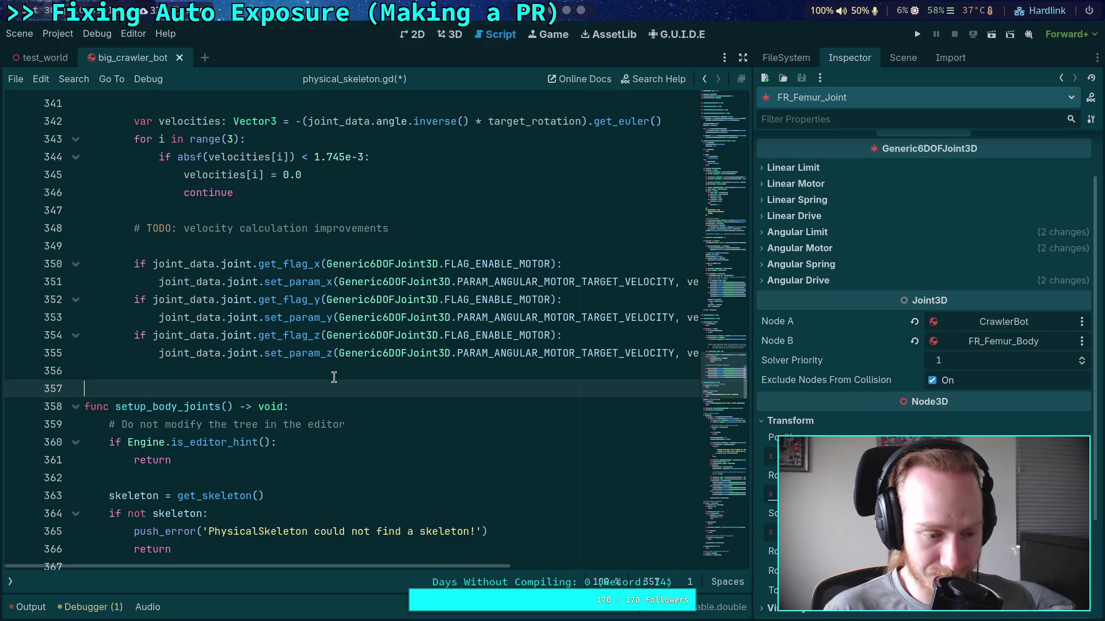
left_click(334, 377)
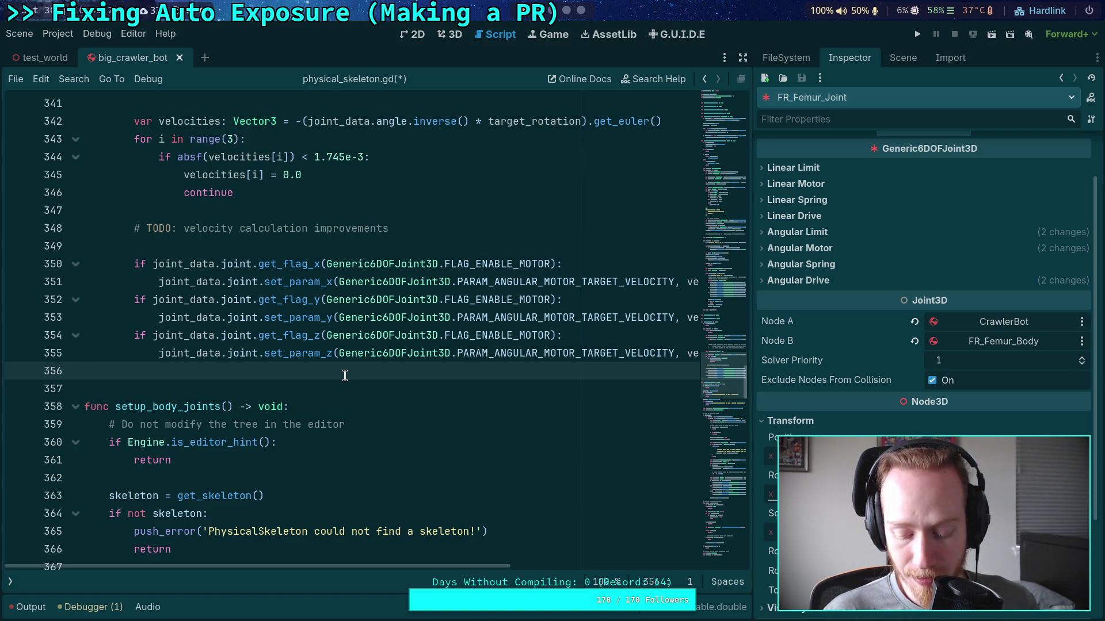
left_click(452, 35)
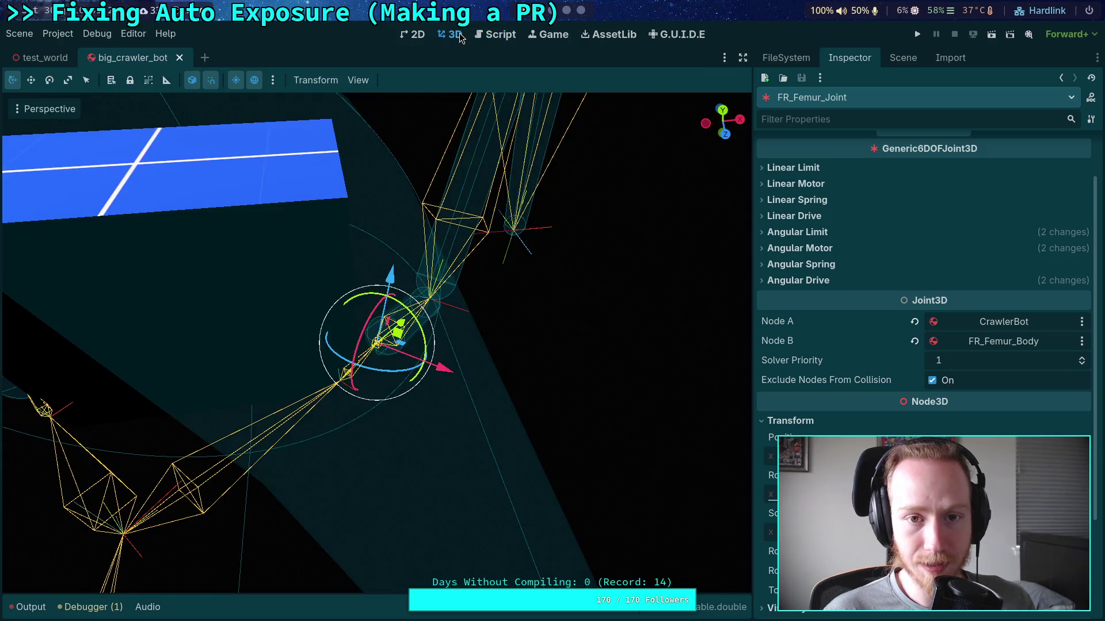
Try rotating FR_Femur_Joint, undo it with Ctrl+Z, and show the Scene dock
scroll(433, 303, "up", 5)
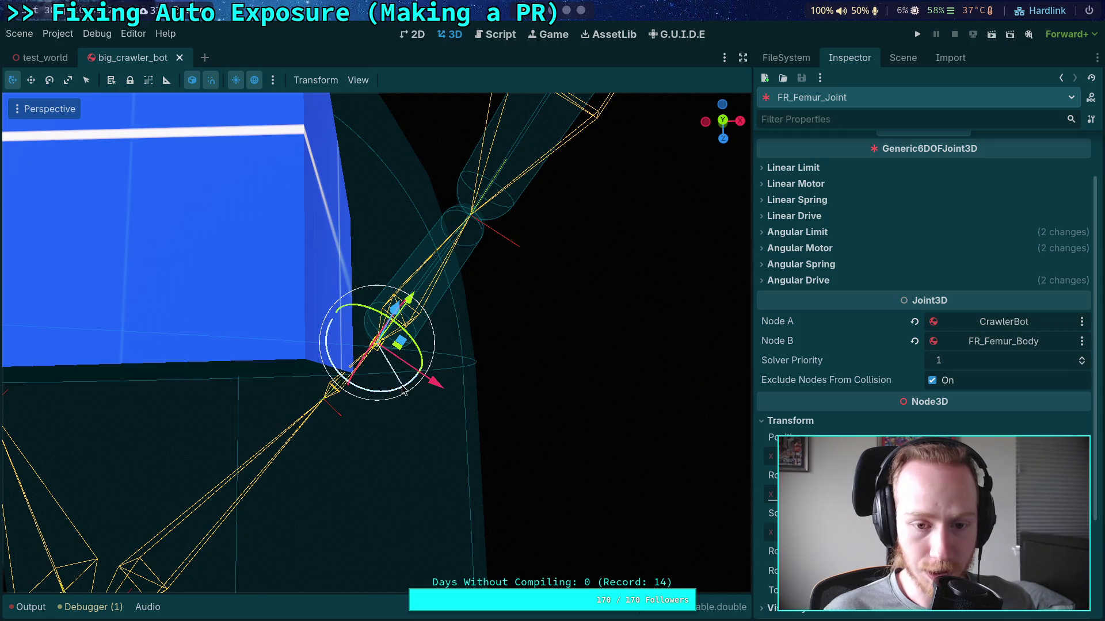
mouse_move(346, 381)
left_mouse_down()
mouse_move(391, 397)
mouse_move(405, 389)
left_mouse_up()
key("ctrl+z")
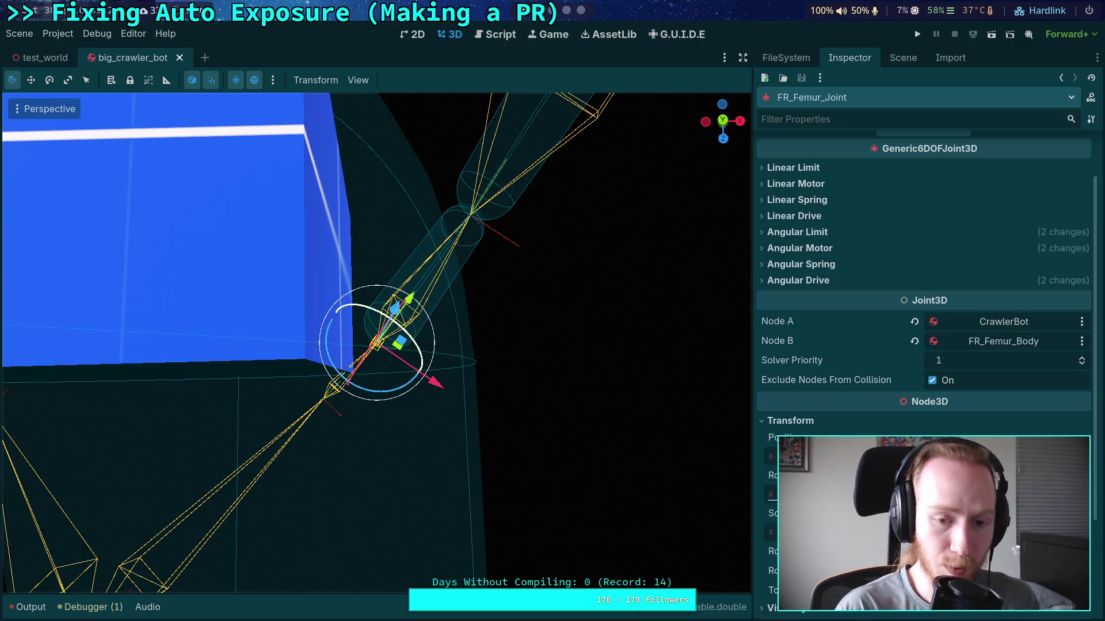
left_click(903, 57)
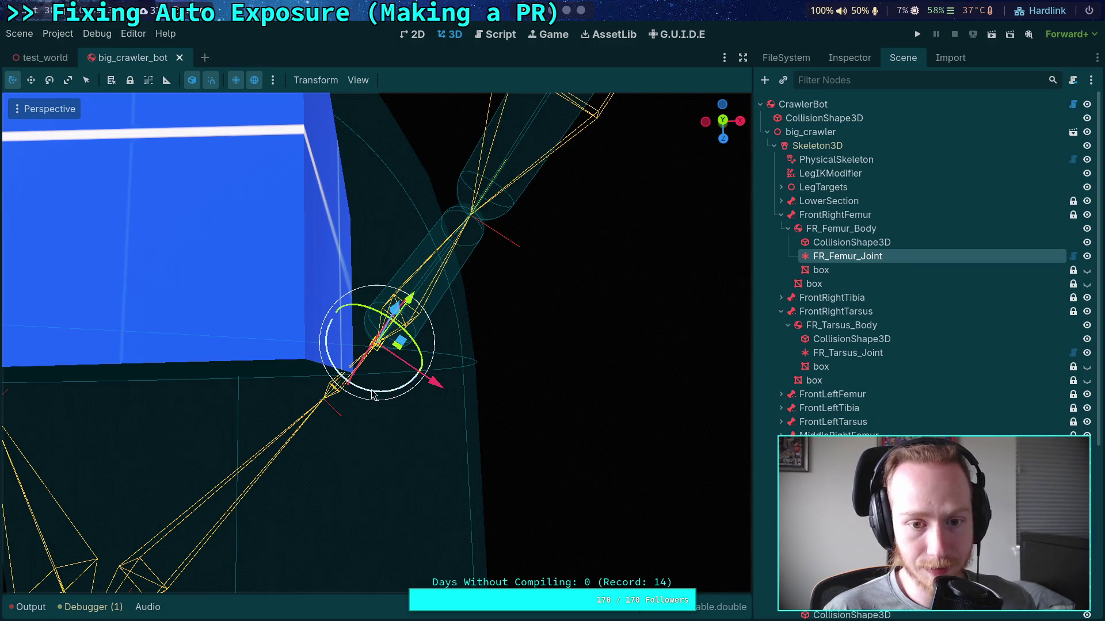
Orbit around the femur joint, check the Top view, then return to a tilted perspective
mouse_move(356, 406)
left_mouse_down()
mouse_move(386, 406)
mouse_move(395, 294)
mouse_move(424, 220)
mouse_move(520, 296)
left_mouse_up()
scroll(520, 296, "down", 3)
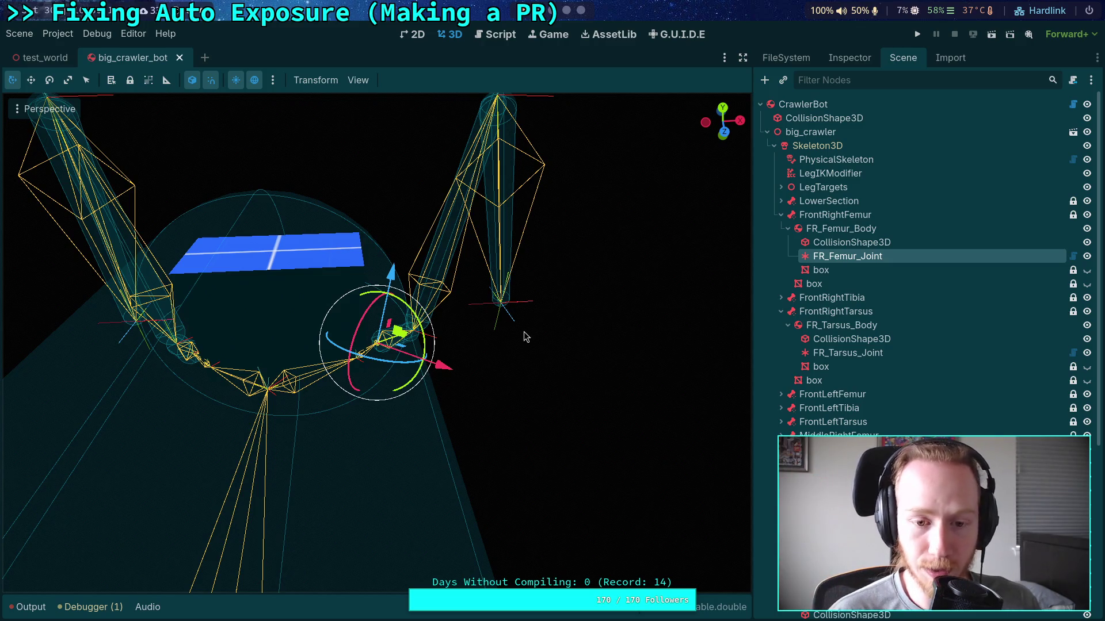
mouse_move(495, 338)
left_mouse_down()
mouse_move(466, 337)
mouse_move(460, 362)
left_mouse_up()
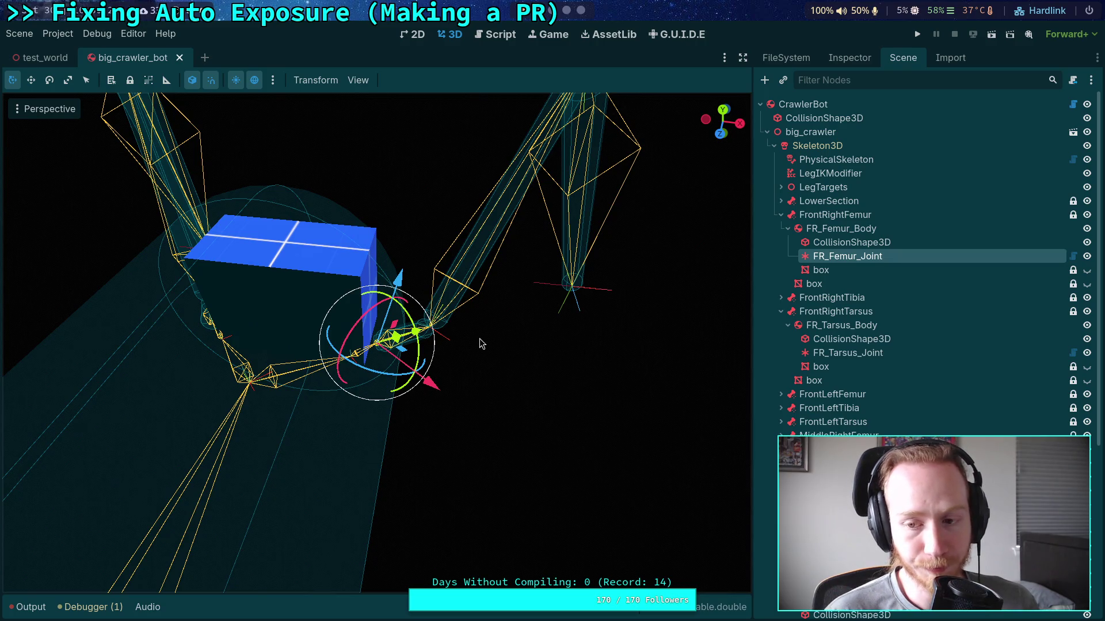
mouse_move(503, 349)
left_mouse_down()
mouse_move(499, 333)
mouse_move(523, 361)
mouse_move(541, 425)
mouse_move(591, 458)
mouse_move(710, 438)
mouse_move(710, 414)
left_mouse_up()
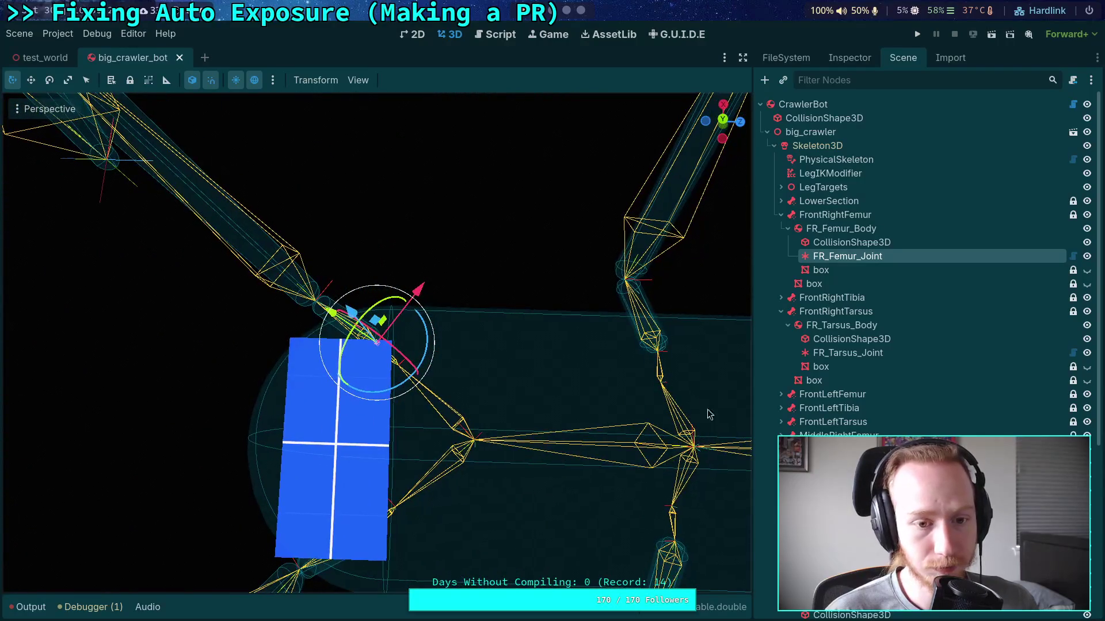
left_click(722, 117)
scroll(532, 298, "down", 5)
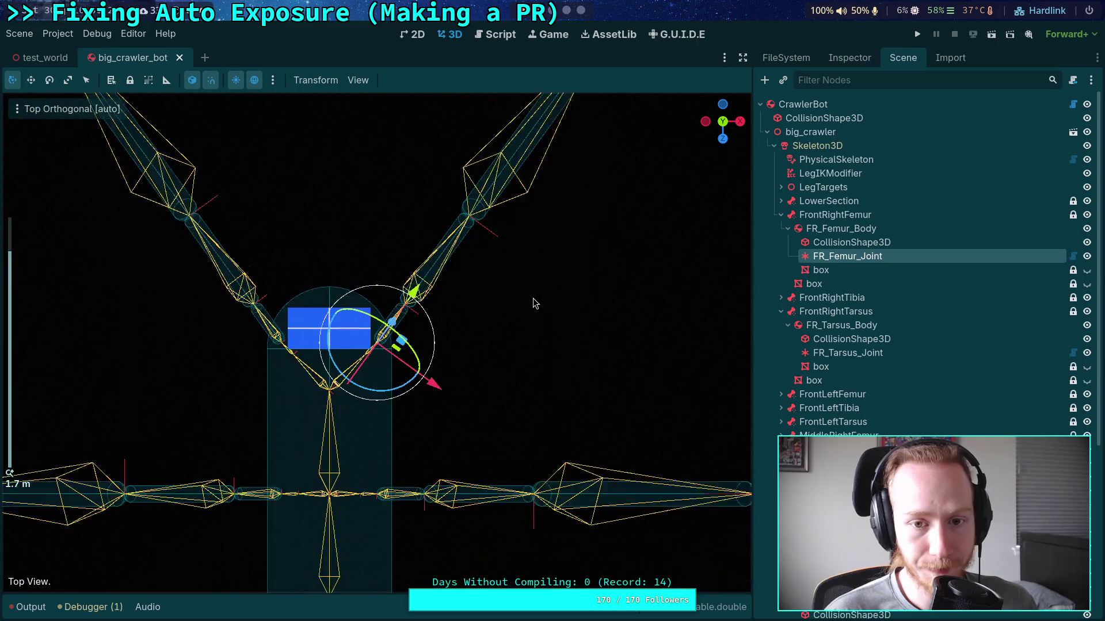
scroll(533, 298, "up", 5)
scroll(533, 298, "up", 6)
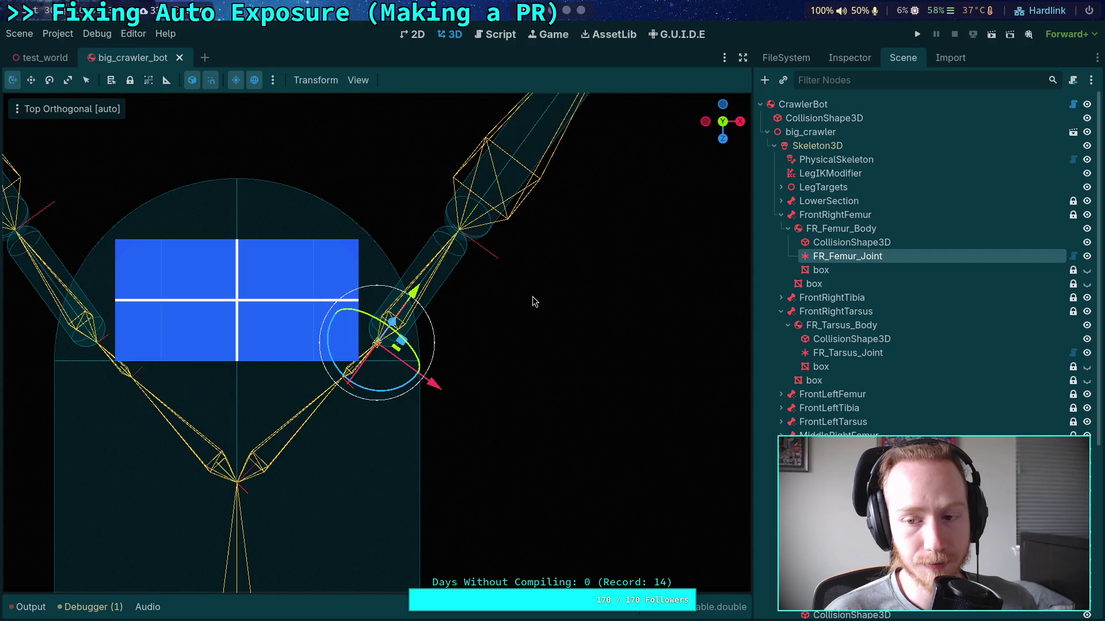
mouse_move(517, 465)
left_mouse_down()
mouse_move(472, 308)
mouse_move(477, 317)
left_mouse_up()
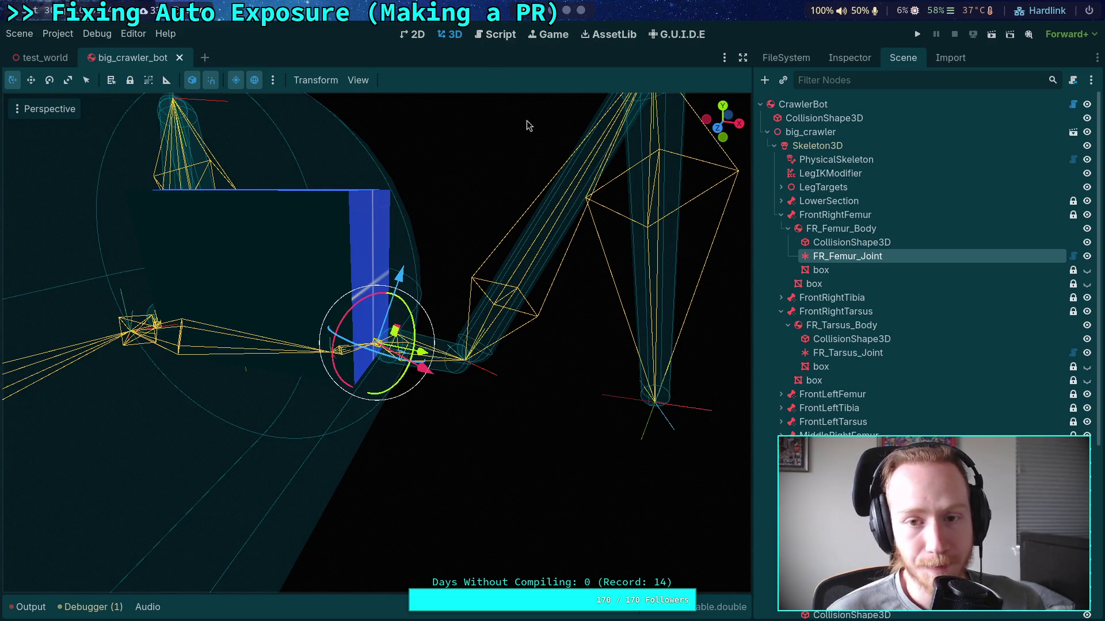
In the joint's Inspector, inspect the Angular Drive and Angular Spring X settings
left_click(859, 66)
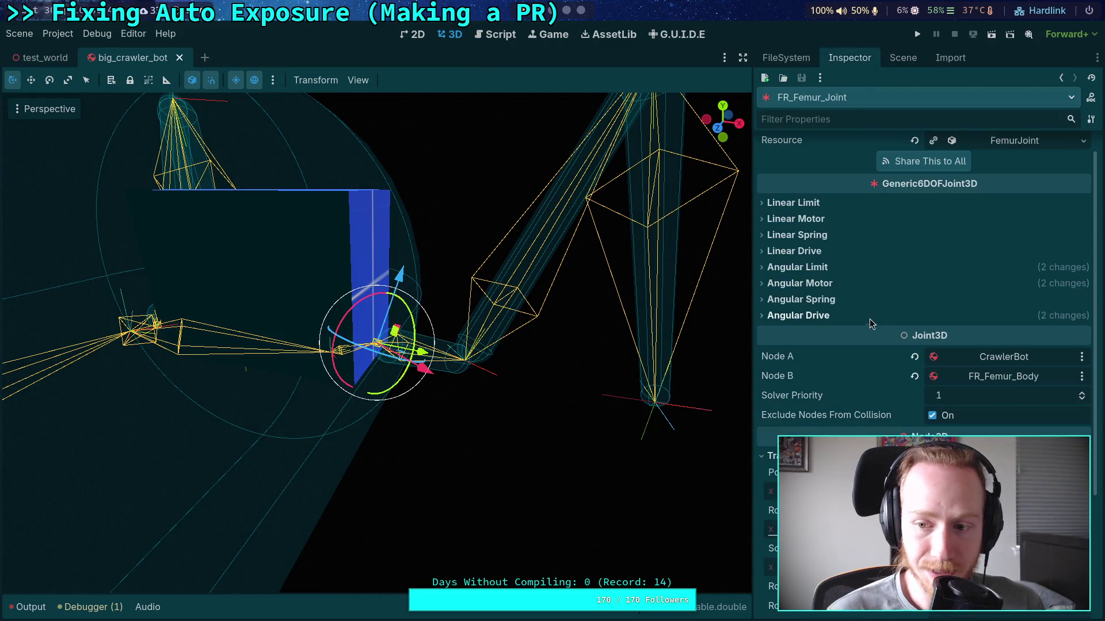
left_click(822, 317)
left_click(813, 300)
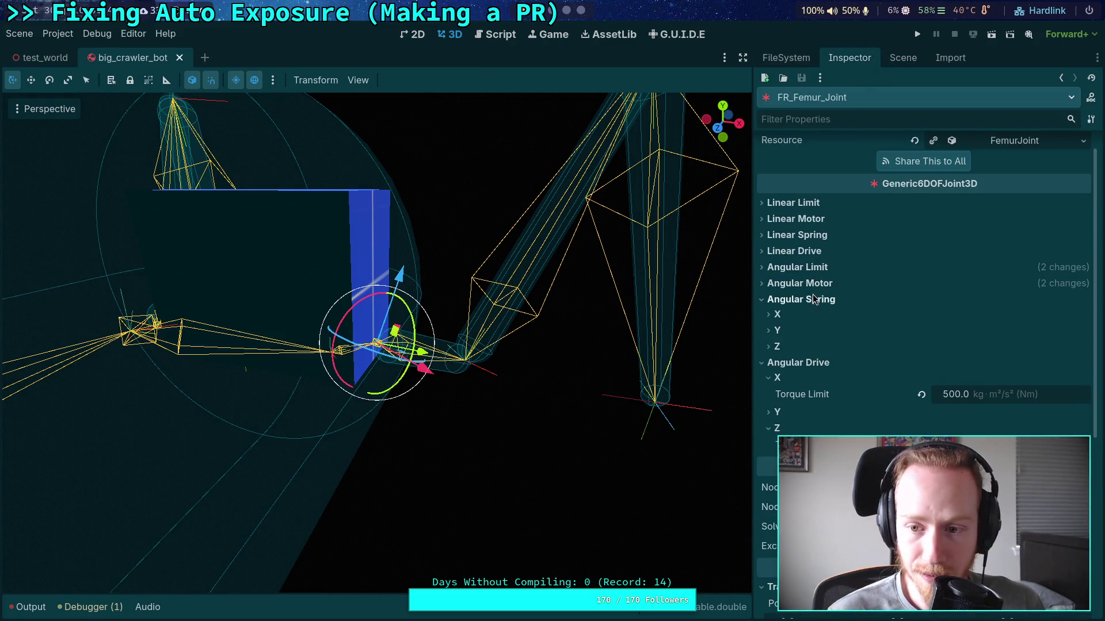
left_click(813, 316)
left_click(800, 300)
left_click(799, 316)
Inspect the X, Y and Z Angular Limit settings and briefly check Angular Motor
left_click(800, 267)
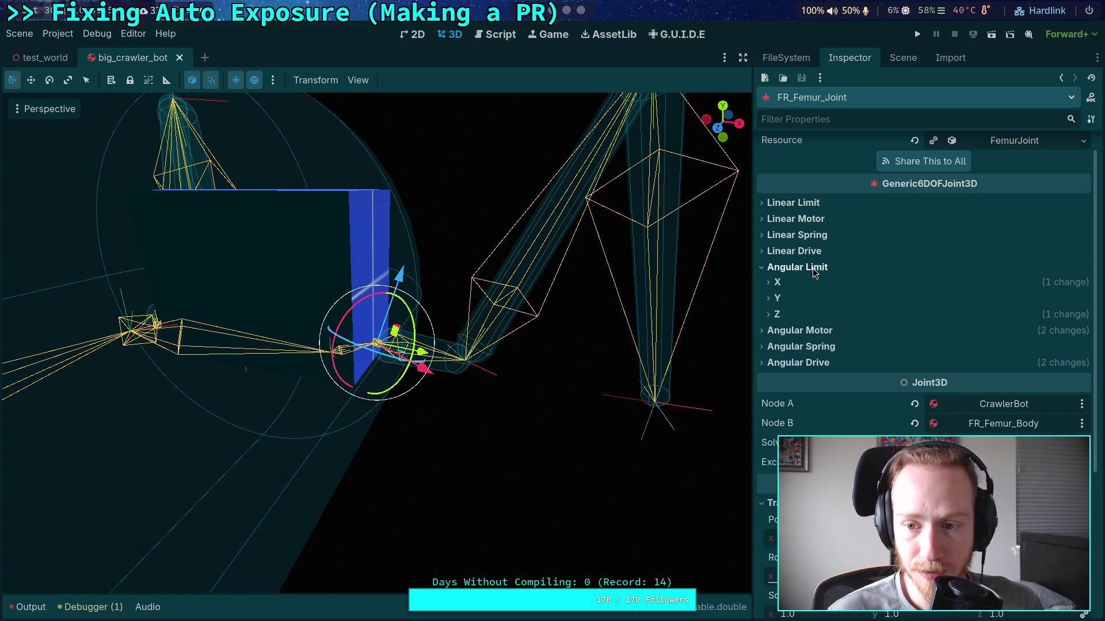
left_click(776, 299)
left_click(775, 299)
left_click(778, 283)
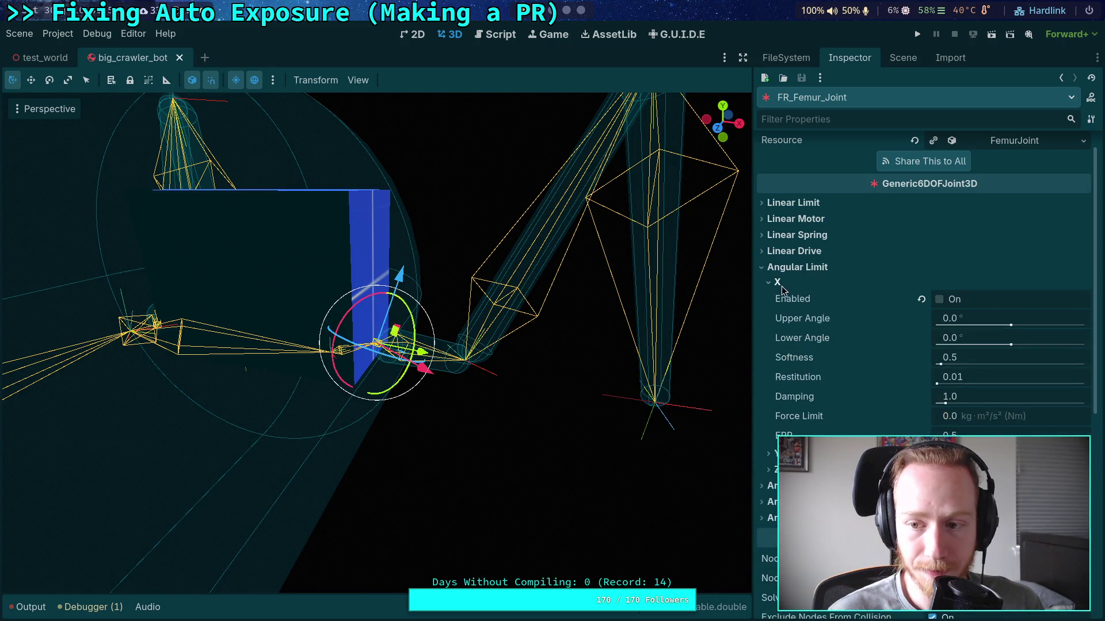
left_click(778, 284)
left_click(776, 315)
left_click(776, 314)
left_click(789, 266)
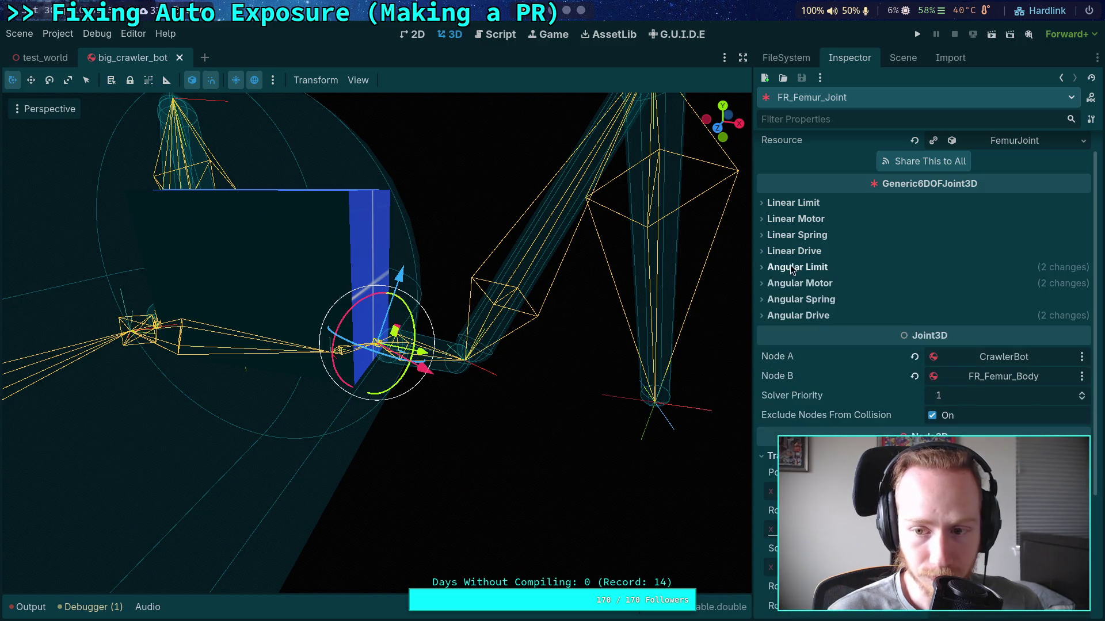
left_click(805, 285)
left_click(803, 285)
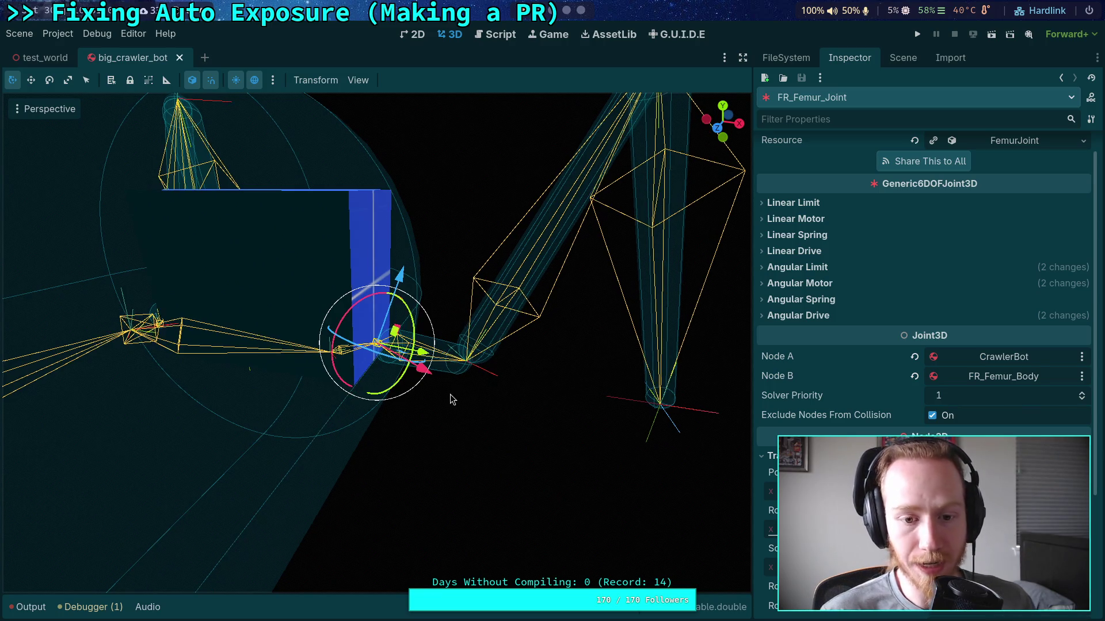
Rotate FR_Femur_Joint by -45 degrees and show Angular Motor with X and Z enabled
mouse_move(375, 373)
left_mouse_down()
mouse_move(363, 368)
mouse_move(447, 365)
mouse_move(402, 322)
mouse_move(284, 315)
mouse_move(282, 293)
mouse_move(309, 375)
mouse_move(345, 380)
mouse_move(381, 298)
mouse_move(369, 322)
mouse_move(385, 330)
left_mouse_up()
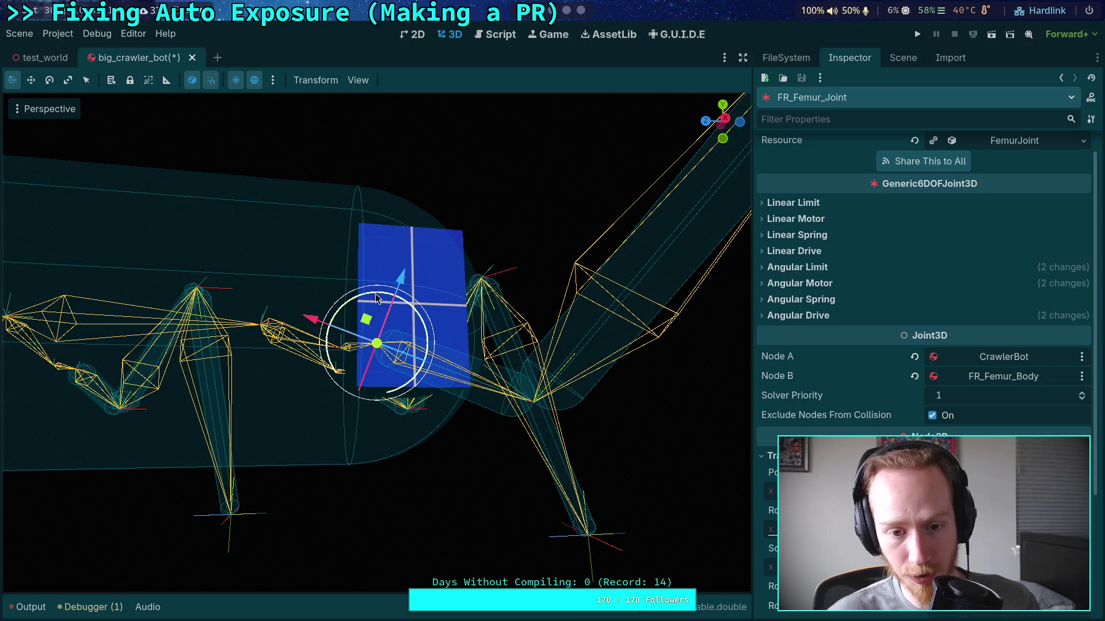
mouse_move(382, 313)
left_mouse_down()
mouse_move(355, 306)
mouse_move(426, 337)
left_mouse_up()
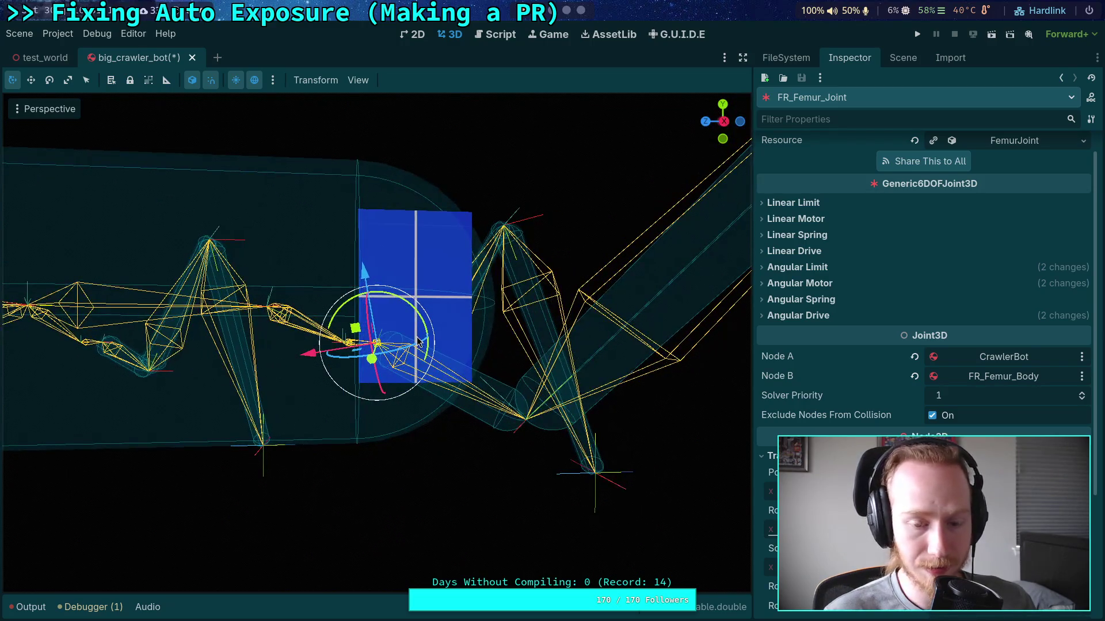
left_click(851, 285)
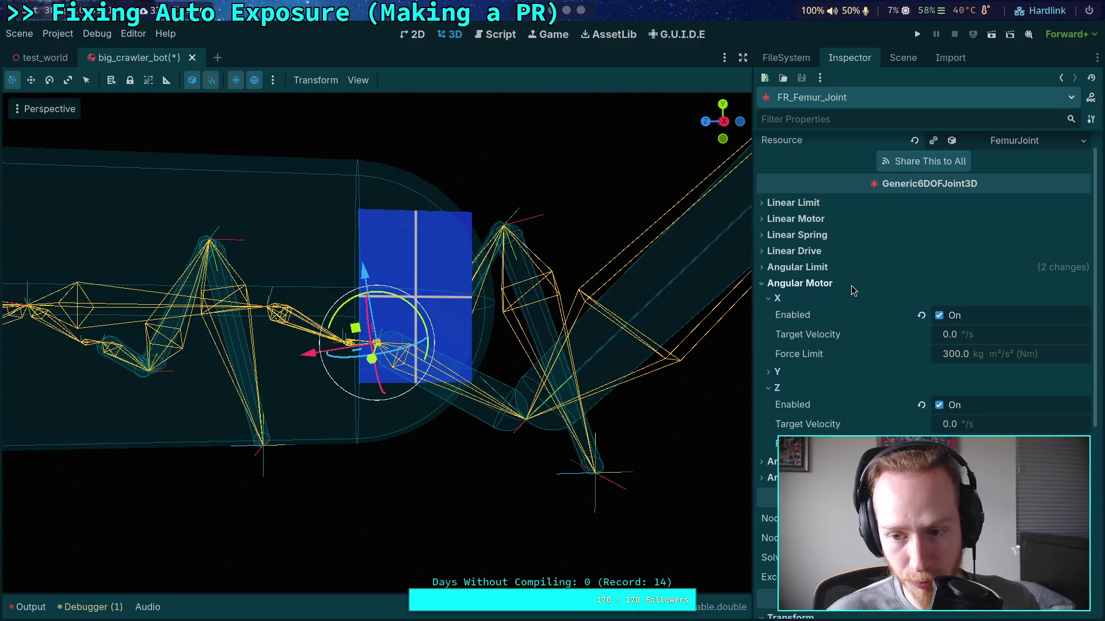